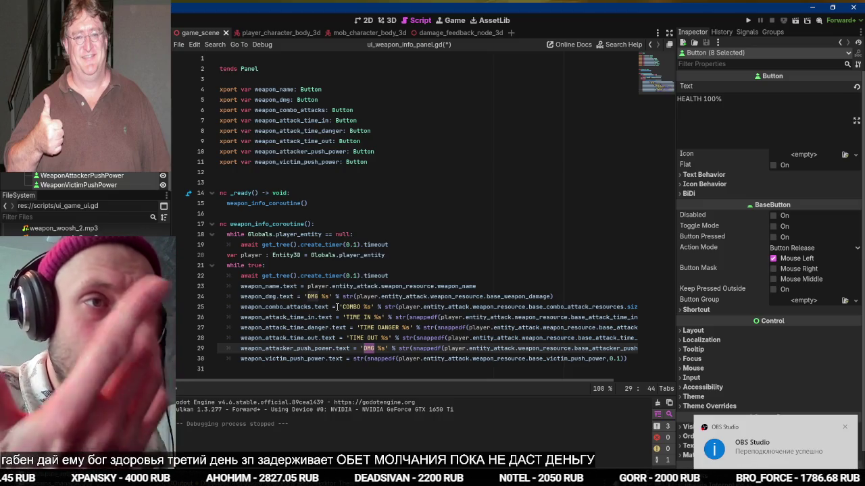
# Close the Godot search results tab and switch to the Ragnarok Online music tab
pyautogui.hotkey('alt', 'Tab')
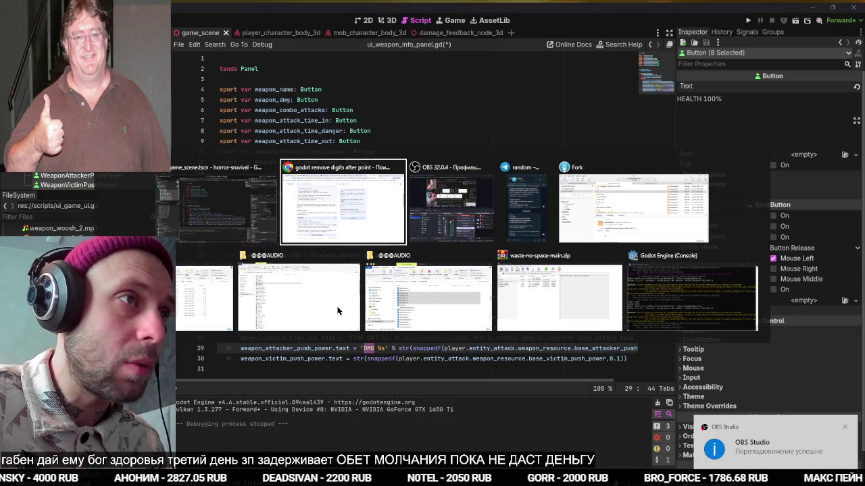
pyautogui.hotkey('ctrl', 'w')
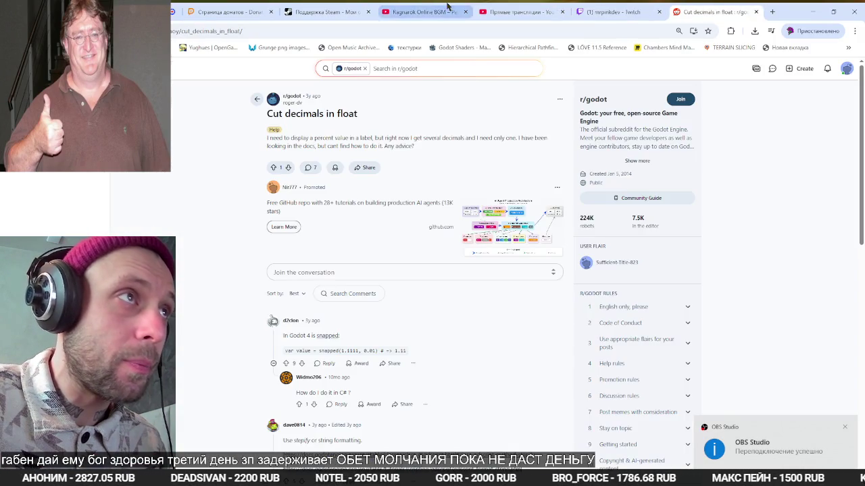
pyautogui.click(419, 7)
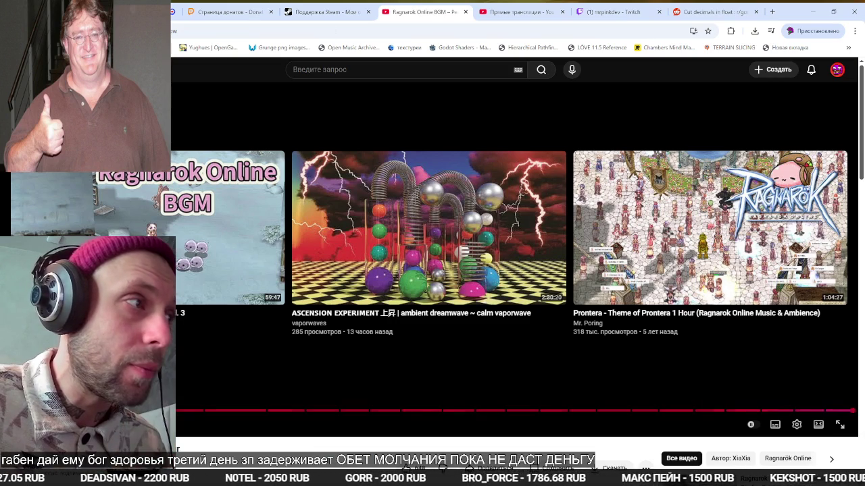
# Relabel line 29 as 'PUSH SELF' and line 30 as 'PUSH FOE %s', then save the script
pyautogui.hotkey('alt', 'Tab')
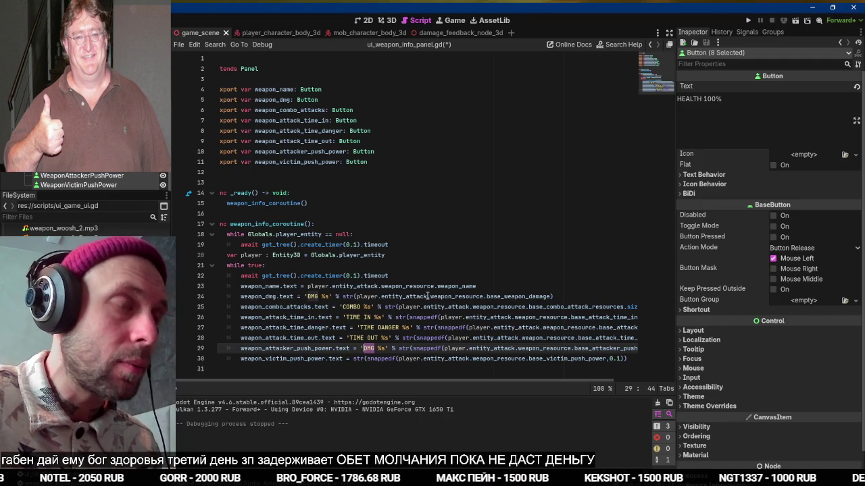
pyautogui.write('P')
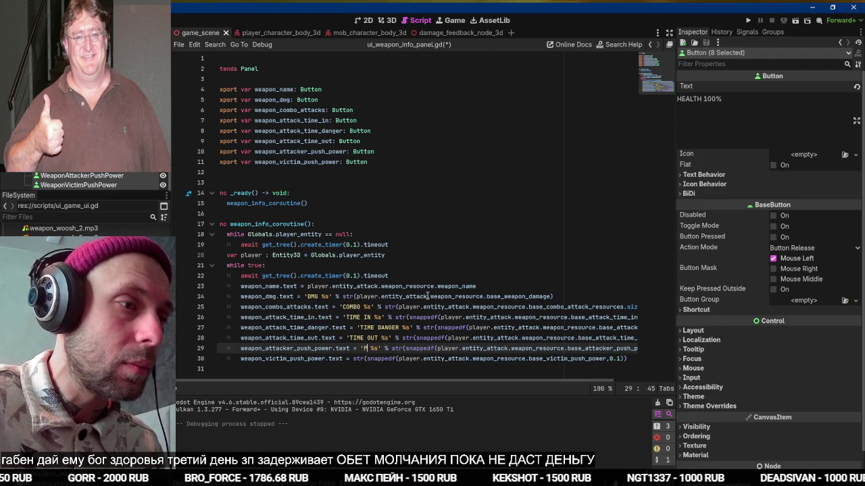
pyautogui.write('USH SELF')
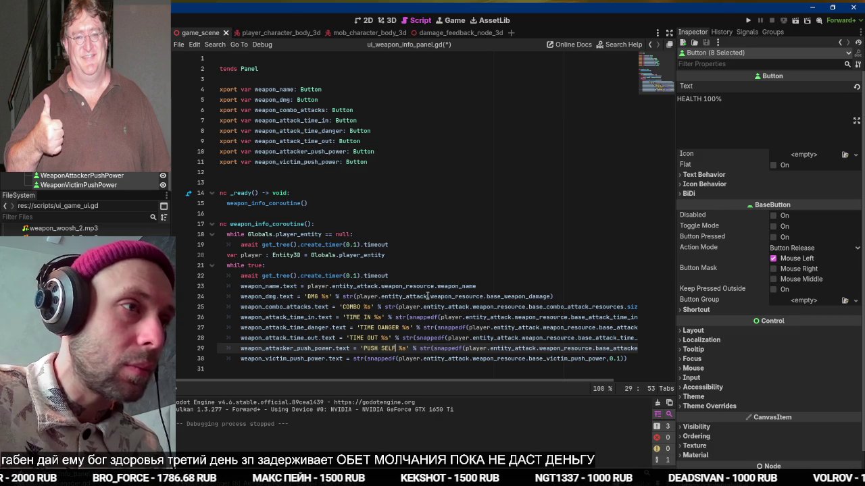
pyautogui.press('Down')
pyautogui.hotkey('ctrl', 'Left')
pyautogui.hotkey('ctrl', 'Left')
pyautogui.write("'DMG %s' %")
pyautogui.hotkey('ctrl', 'Left')
pyautogui.hotkey('ctrl', 'Left')
pyautogui.hotkey('ctrl', 'Left')
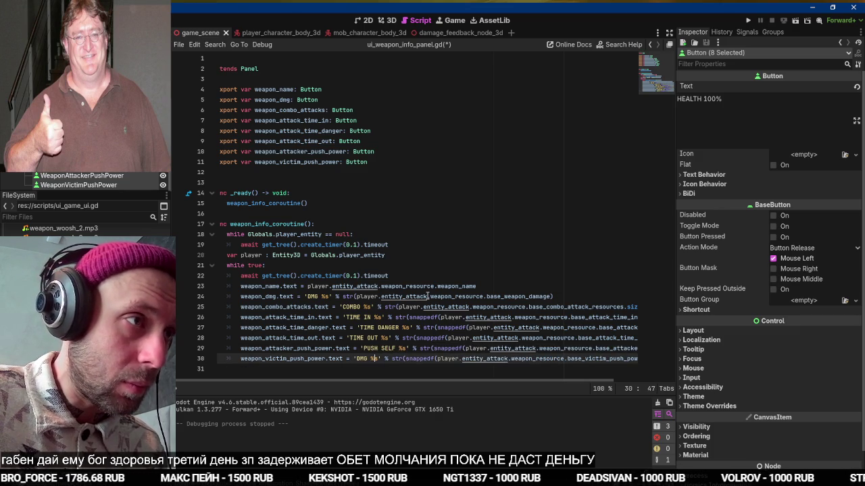
pyautogui.hotkey('ctrl', 'shift', 'Right')
pyautogui.write('PUSH ')
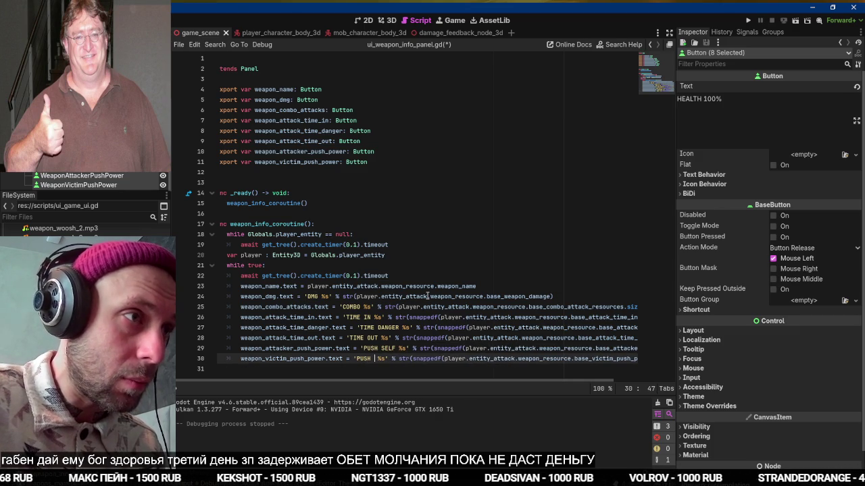
pyautogui.write('FOE')
pyautogui.hotkey('ctrl', 's')
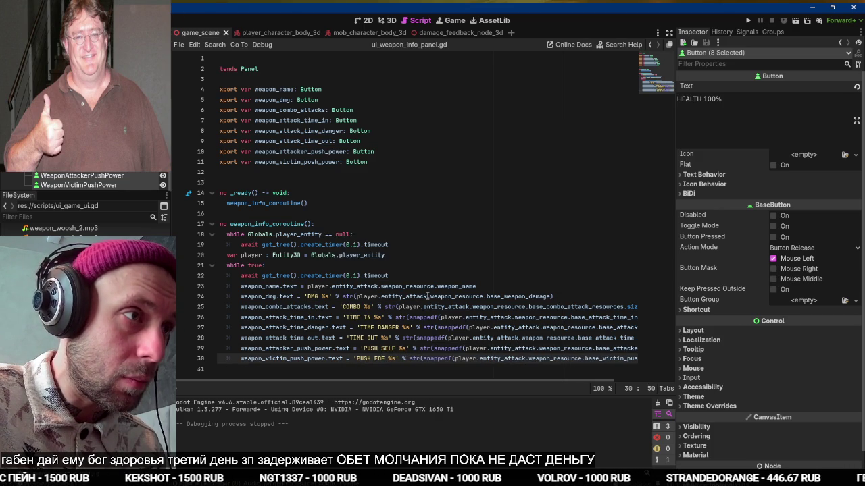
pyautogui.hotkey('alt', 'Tab')
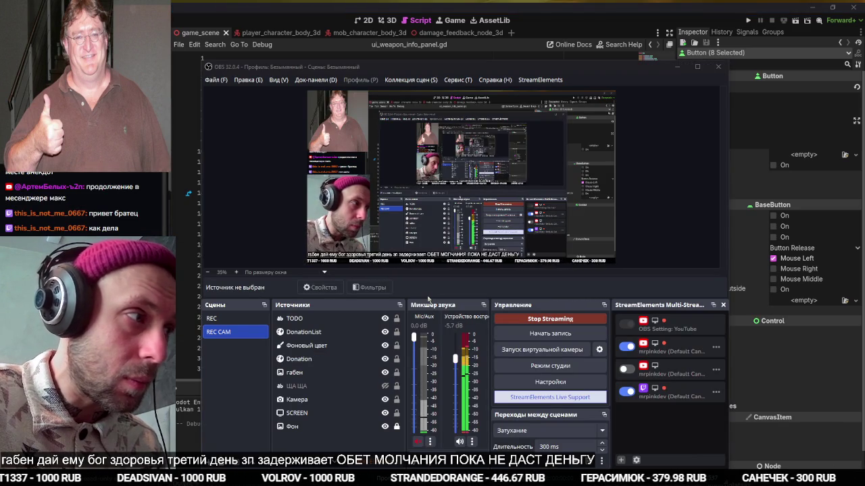
# Stay in OBS briefly, then check the donations feed tab in the browser
pyautogui.hotkey('alt', 'Tab')
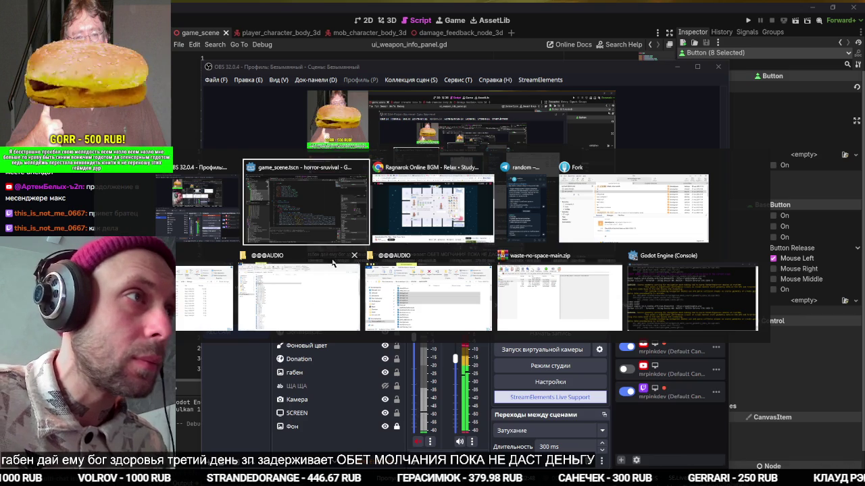
pyautogui.click(275, 120)
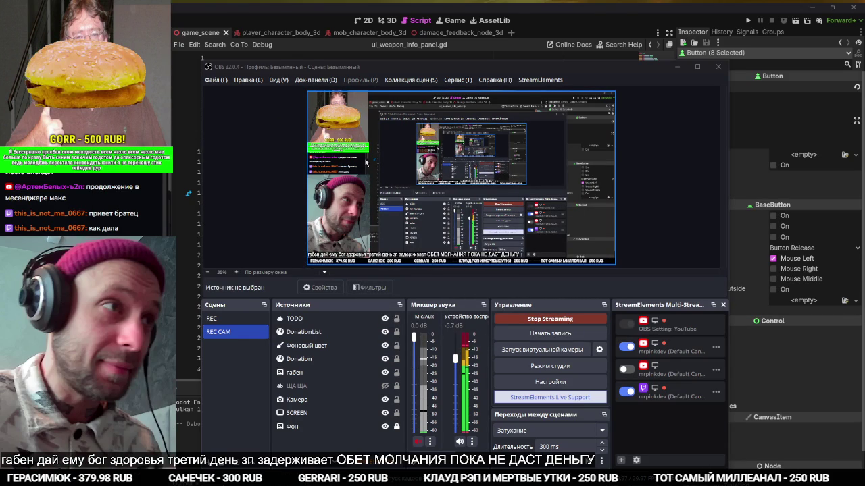
pyautogui.hotkey('alt', 'Tab')
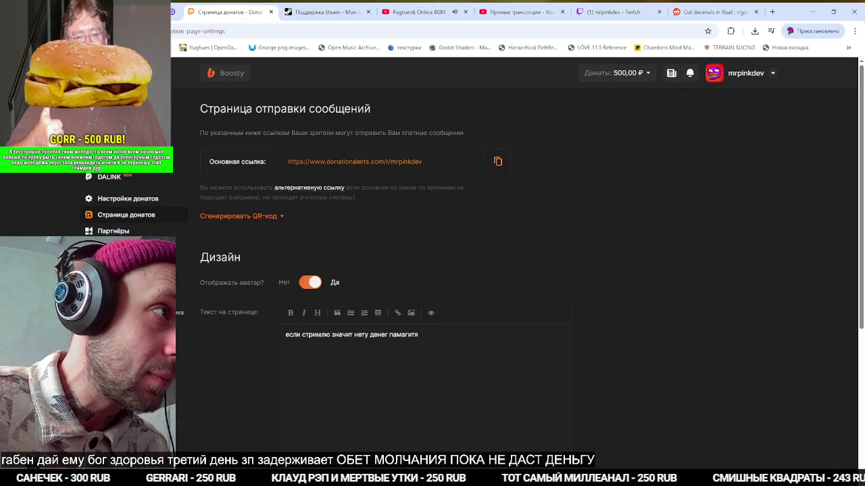
pyautogui.click(304, 11)
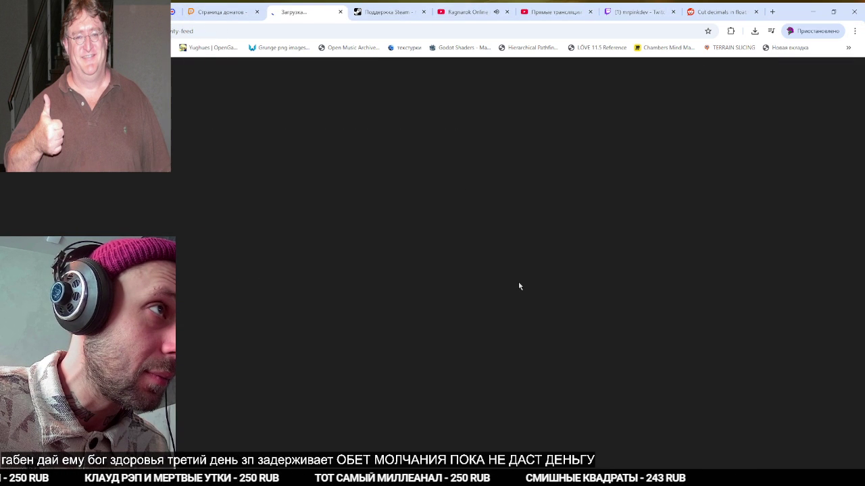
pyautogui.hotkey('alt', 'Tab')
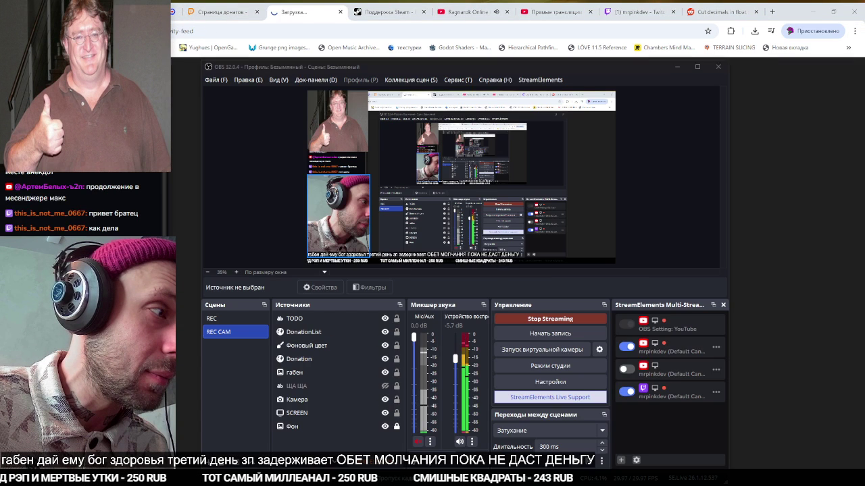
pyautogui.hotkey('alt', 'Tab')
pyautogui.click(294, 294)
# Open the personal projects folder on Local Disk (C:) and look through its subfolders
pyautogui.click(49, 230)
pyautogui.doubleClick(148, 103)
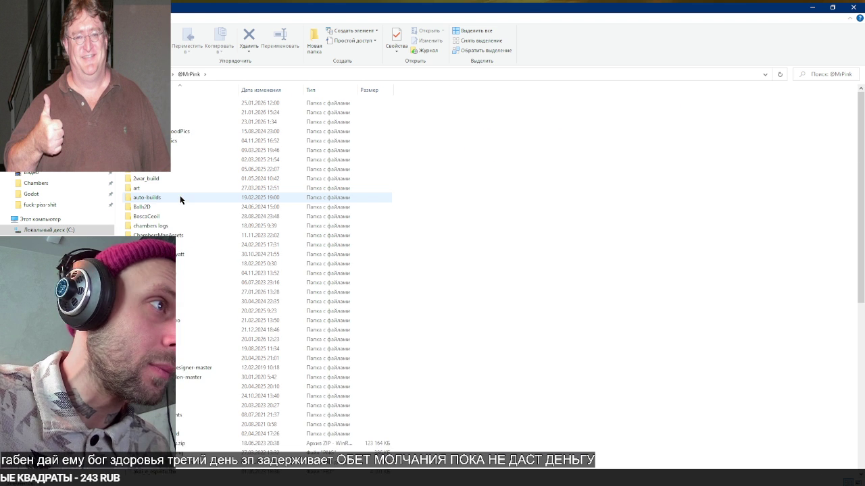
pyautogui.scroll(-4, 180, 197)
pyautogui.keyDown('ctrl'); pyautogui.scroll(2, 180, 196); pyautogui.keyUp('ctrl')
pyautogui.keyDown('ctrl'); pyautogui.scroll(1, 180, 196); pyautogui.keyUp('ctrl')
pyautogui.keyDown('ctrl'); pyautogui.scroll(1, 180, 197); pyautogui.keyUp('ctrl')
pyautogui.hotkey('alt', 'Tab')
pyautogui.click(429, 192)
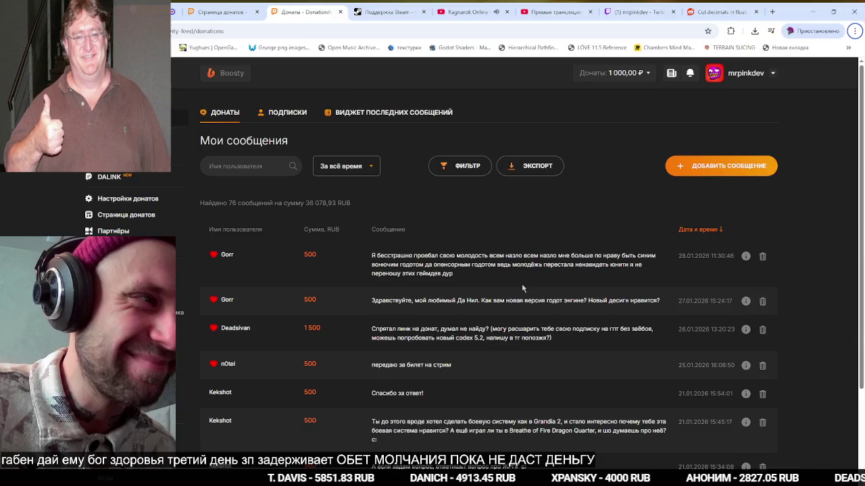
pyautogui.hotkey('alt', 'Tab')
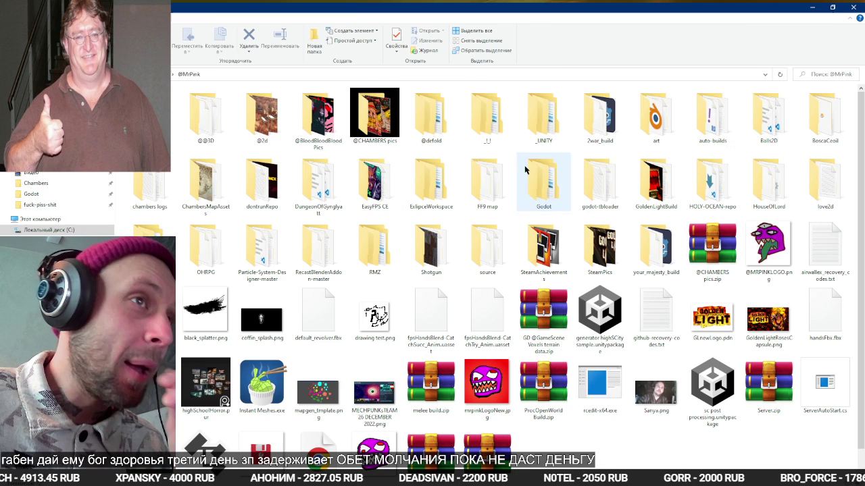
pyautogui.doubleClick(544, 181)
pyautogui.doubleClick(226, 150)
pyautogui.doubleClick(226, 129)
# Switch to the browser's Twitch stream tab and focus the chat message box
pyautogui.hotkey('alt', 'Tab')
pyautogui.click(355, 206)
pyautogui.click(650, 8)
pyautogui.click(756, 457)
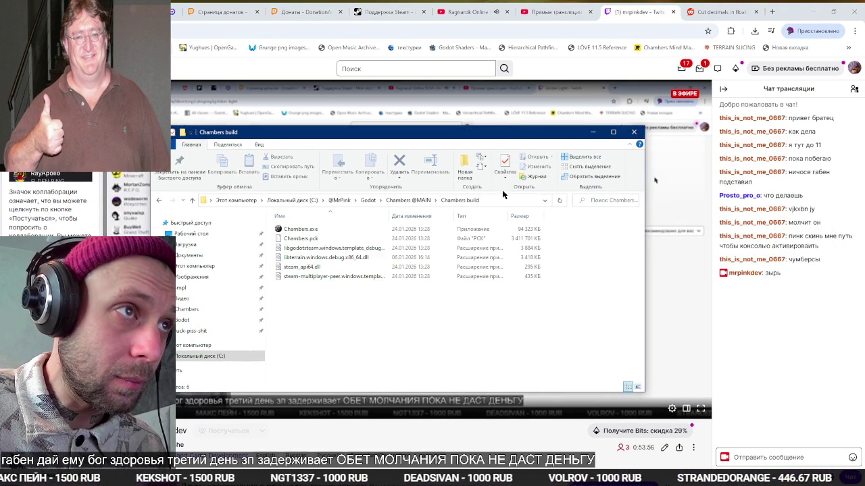
# Switch input to English and load the pasted Chambers Discord channel URL in a new tab
pyautogui.press('super+space')
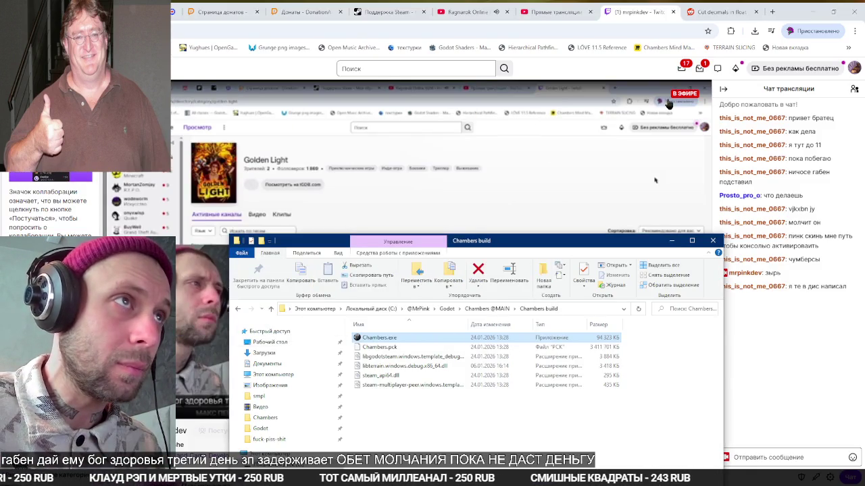
pyautogui.hotkey('ctrl', 't')
pyautogui.hotkey('ctrl', 'v')
pyautogui.press('Return')
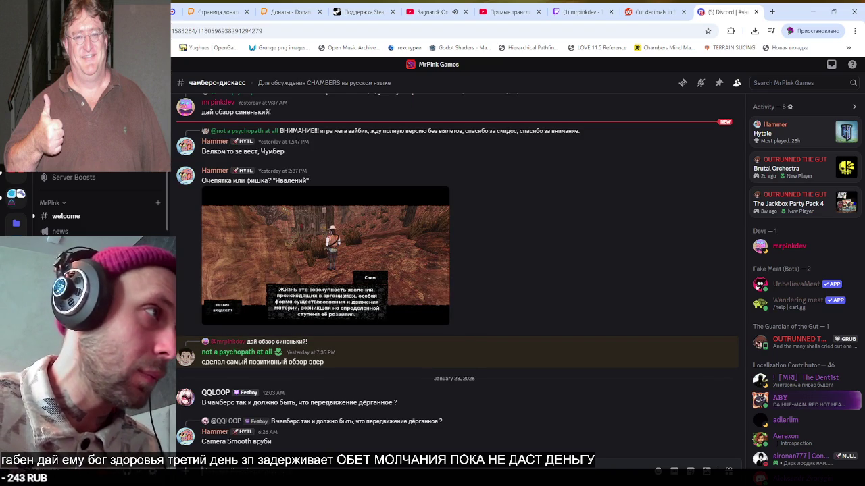
# In a friend's DM, view the shared Explorer screenshot and send the reply about the search bar
pyautogui.click(72, 219)
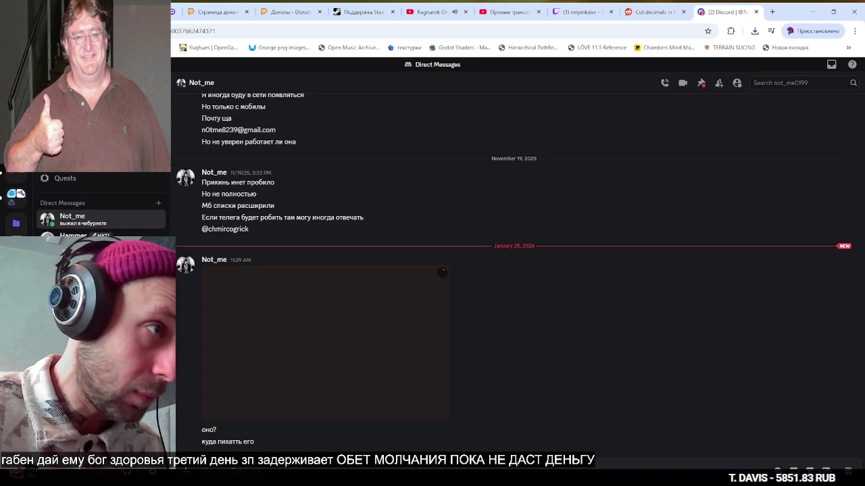
pyautogui.click(435, 415)
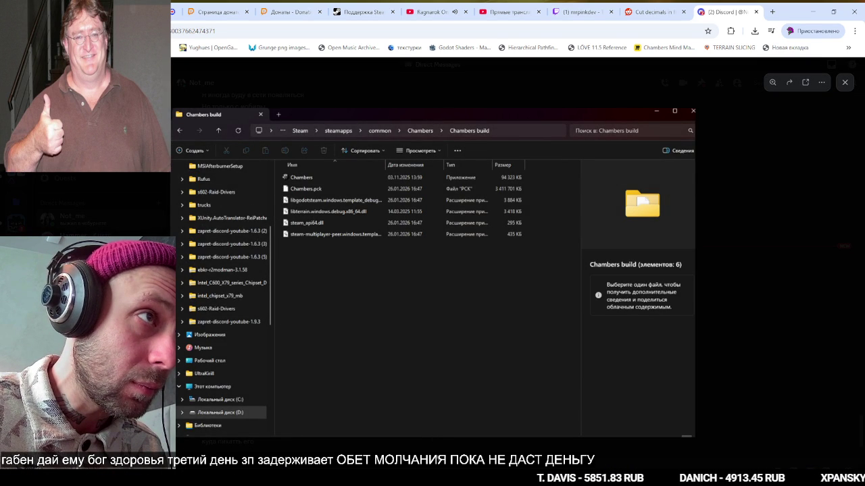
pyautogui.press('Escape')
pyautogui.click(581, 7)
pyautogui.click(728, 6)
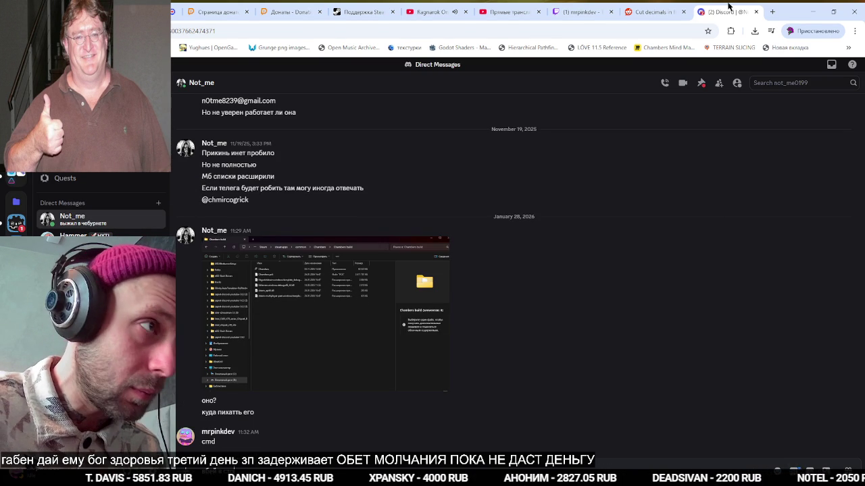
pyautogui.press('Return')
# Capture the Chambers build Explorer address bar and send the screenshot in the DM
pyautogui.hotkey('alt', 'Tab')
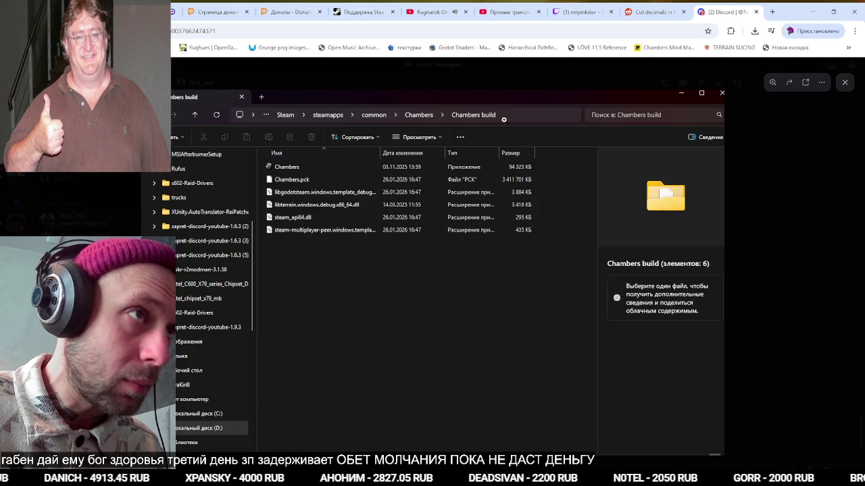
pyautogui.press('super+shift+s')
pyautogui.moveTo(255, 111); pyautogui.dragTo(572, 128)
pyautogui.hotkey('alt', 'Tab')
pyautogui.hotkey('ctrl', 'v')
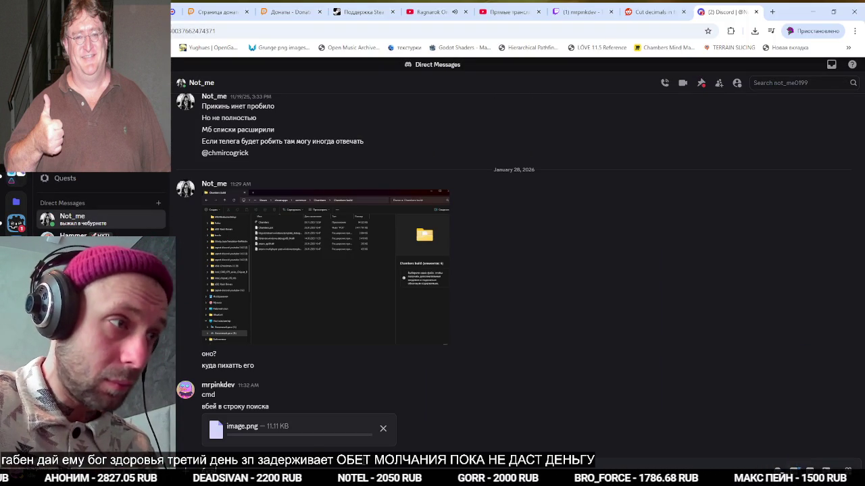
pyautogui.press('Return')
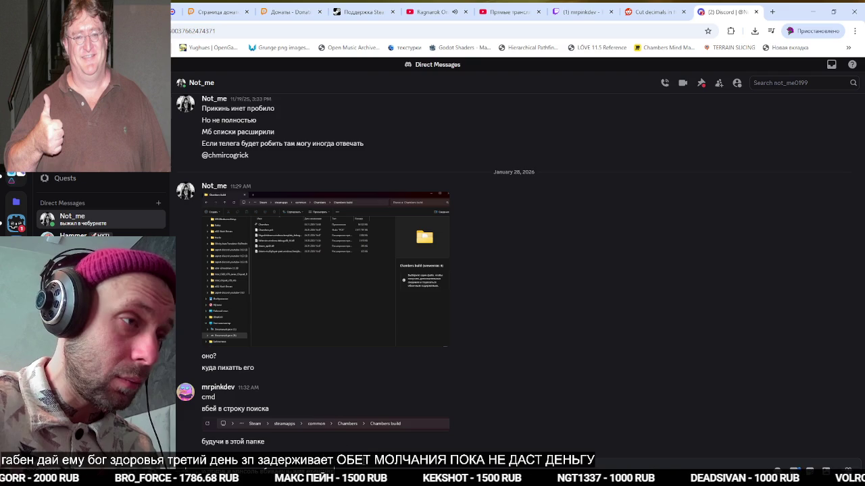
# Read the Godot error-log conversation and GodotSteam announcements, then close the Discord tab
pyautogui.press('Return')
pyautogui.click(73, 236)
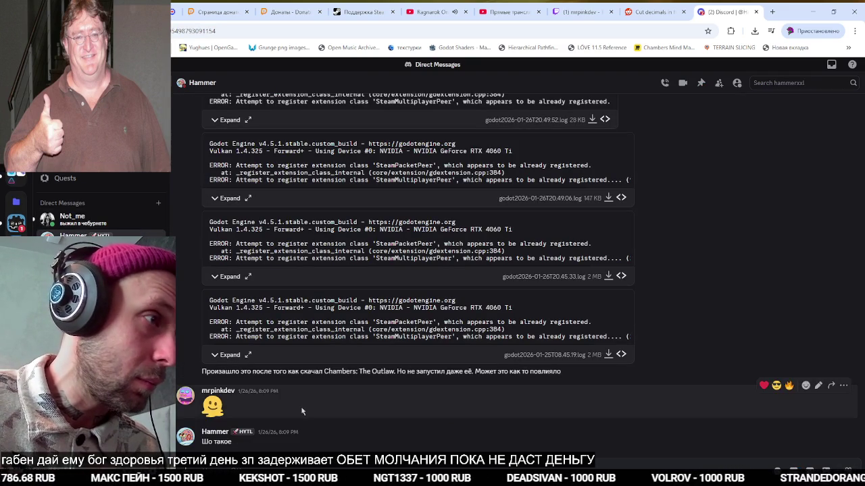
pyautogui.click(9, 224)
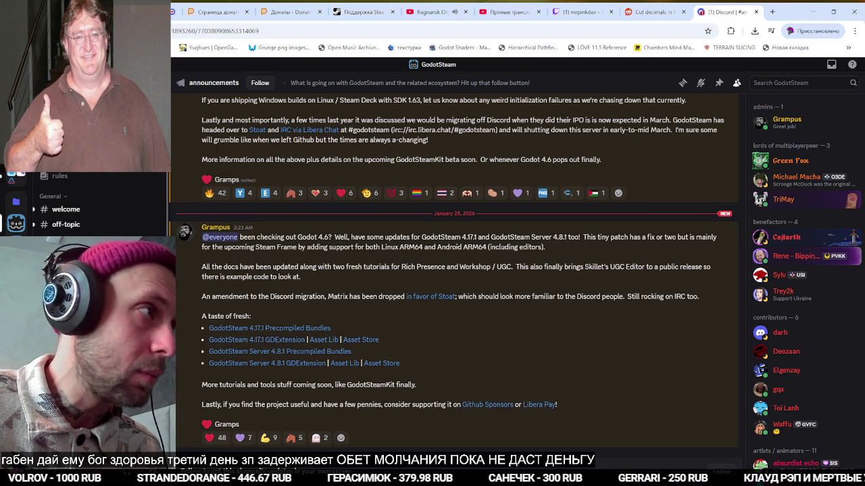
pyautogui.click(15, 177)
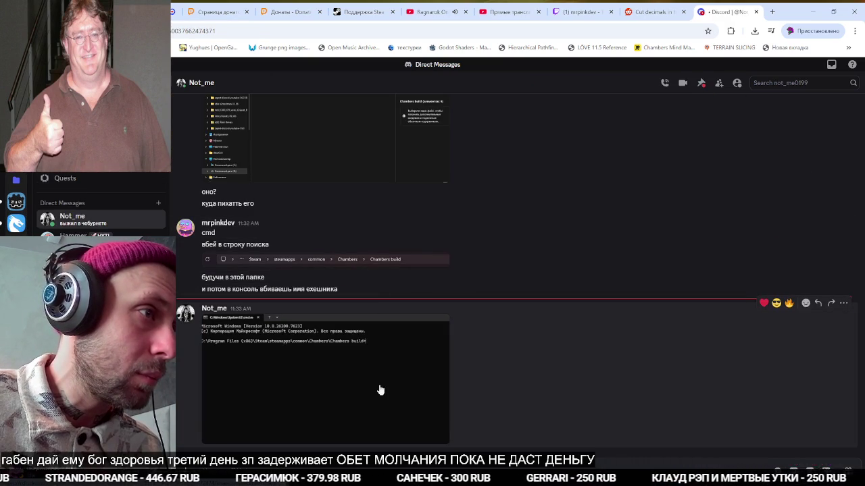
pyautogui.press('super+space')
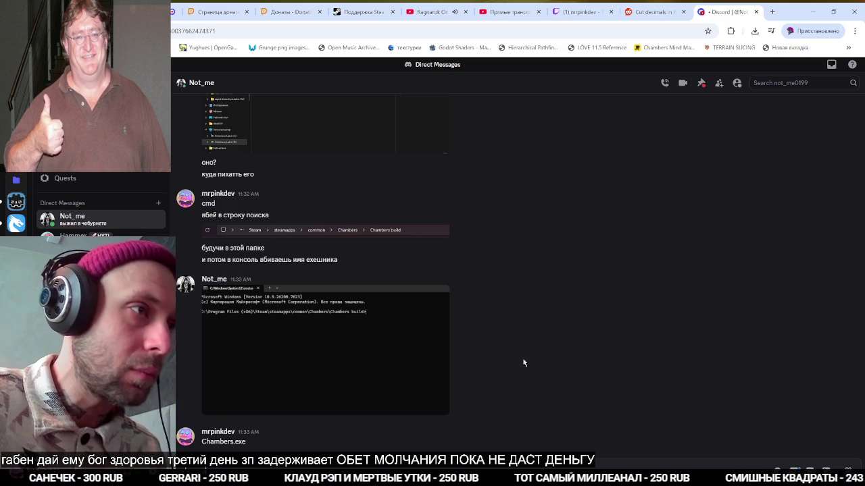
pyautogui.hotkey('ctrl', 'w')
pyautogui.hotkey('ctrl', 'w')
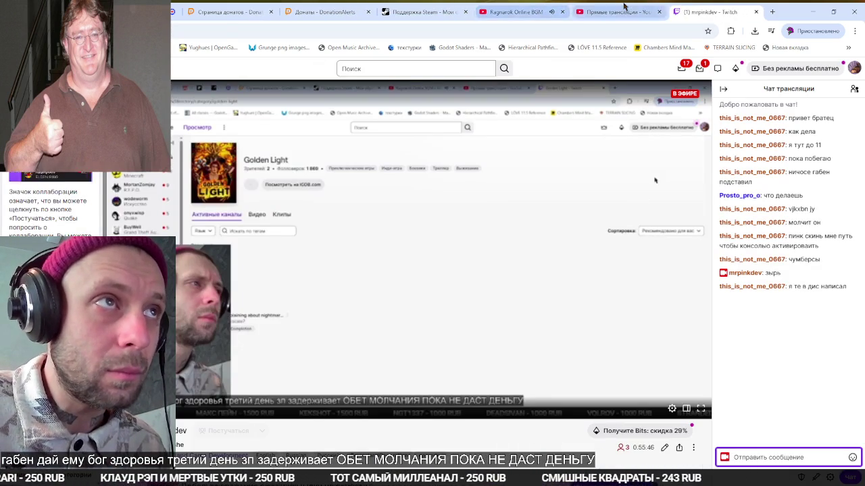
# Play the Ragnarok Online BGM video fullscreen
pyautogui.click(618, 13)
pyautogui.hotkey('alt', 'Tab')
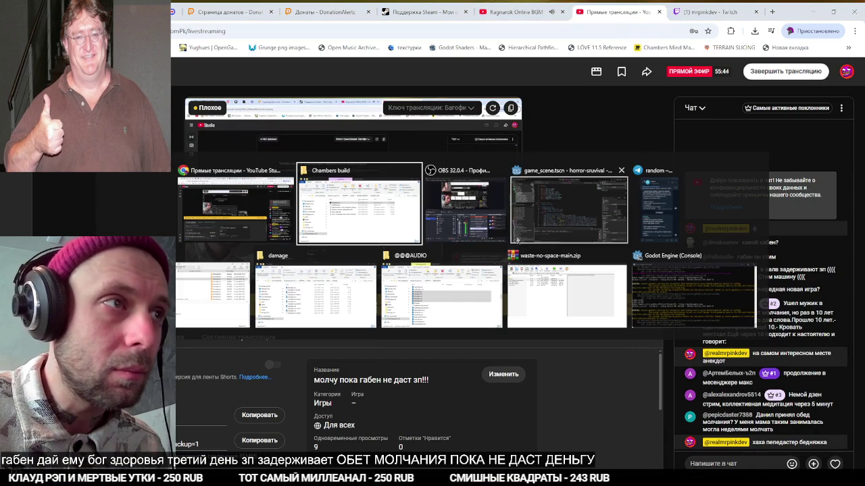
pyautogui.click(514, 11)
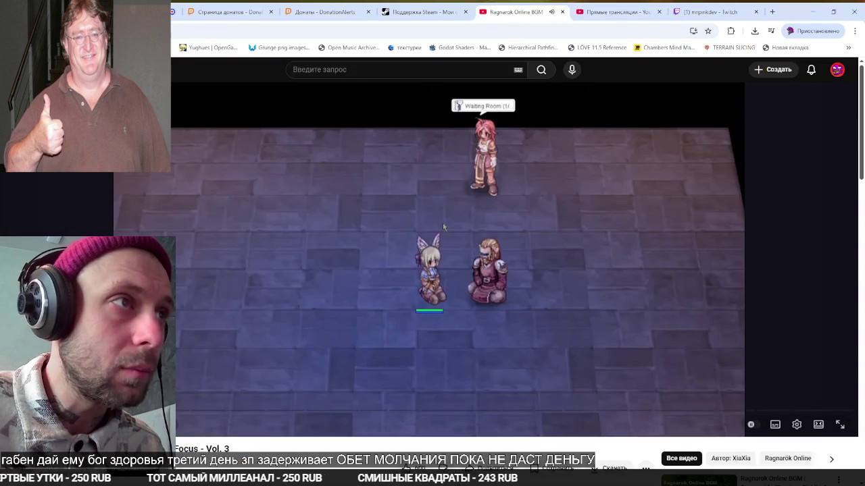
pyautogui.doubleClick(466, 256)
# Bring OBS forward and drag its window down out of the way
pyautogui.hotkey('alt', 'Tab')
pyautogui.click(446, 240)
pyautogui.moveTo(643, 70)
pyautogui.mouseDown()
pyautogui.moveTo(734, 274)
pyautogui.moveTo(702, 466)
pyautogui.mouseUp()
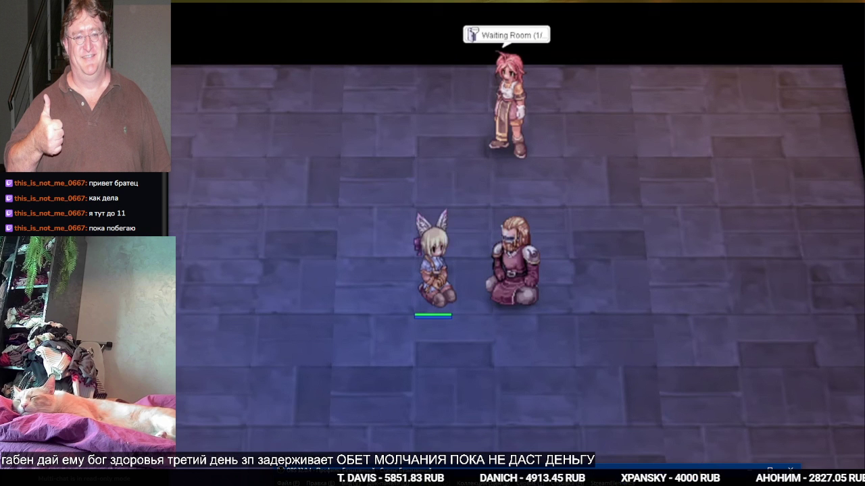
pyautogui.moveTo(700, 471); pyautogui.dragTo(641, 158)
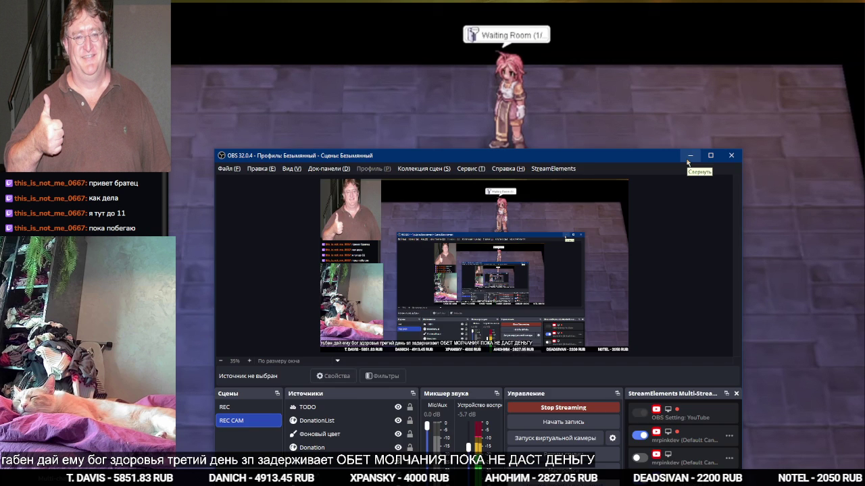
pyautogui.click(687, 159)
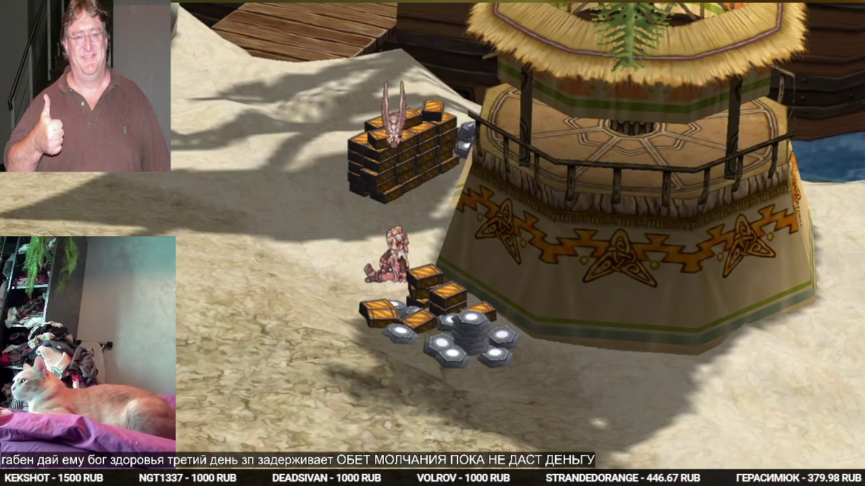
pyautogui.press('Escape')
pyautogui.hotkey('alt', 'Tab')
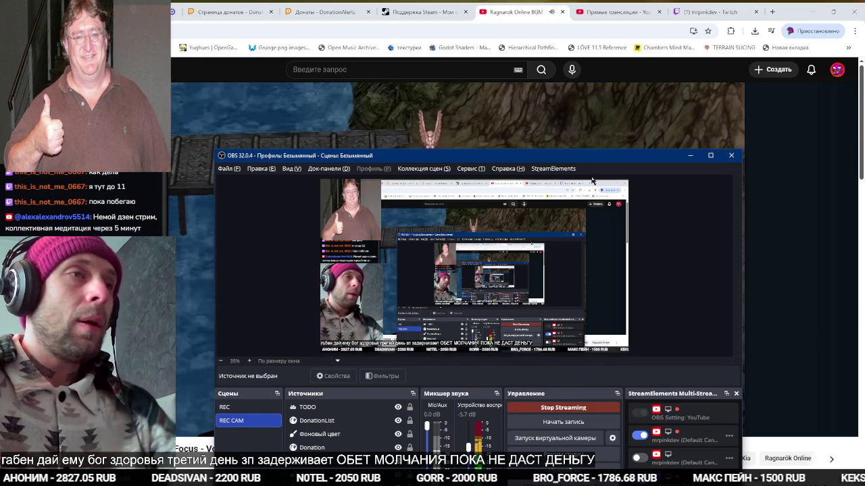
pyautogui.hotkey('alt', 'Tab')
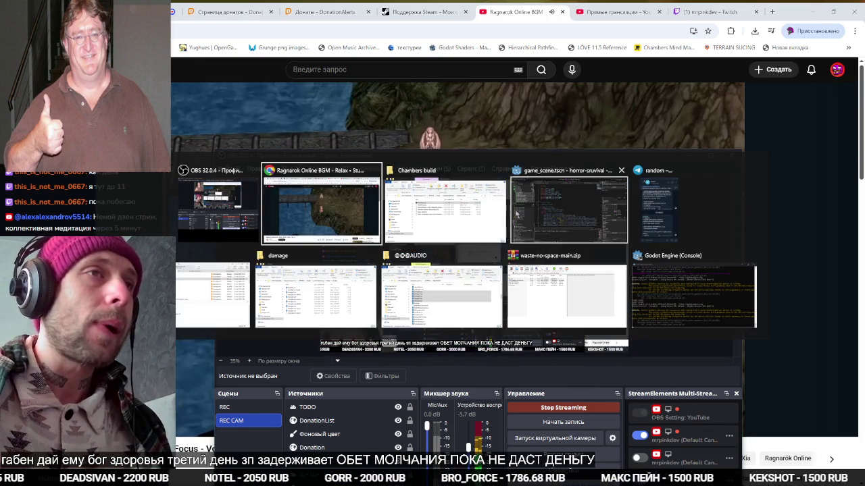
pyautogui.click(500, 170)
pyautogui.click(500, 255)
pyautogui.click(421, 255)
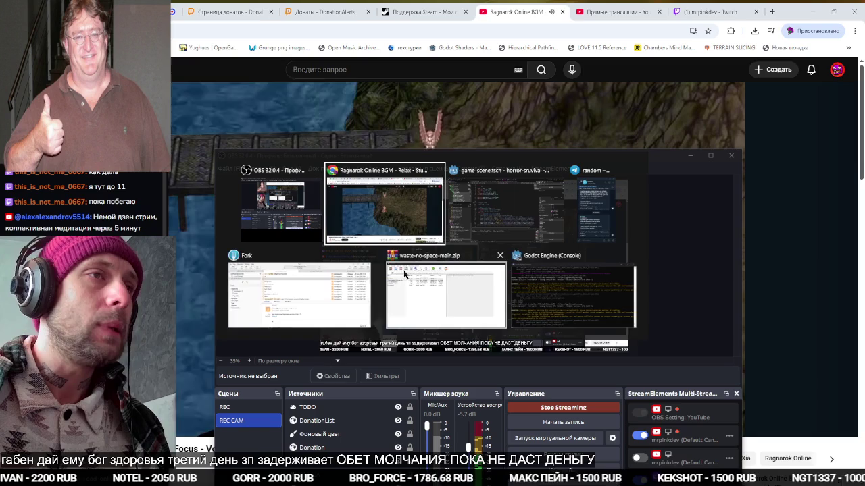
pyautogui.click(497, 255)
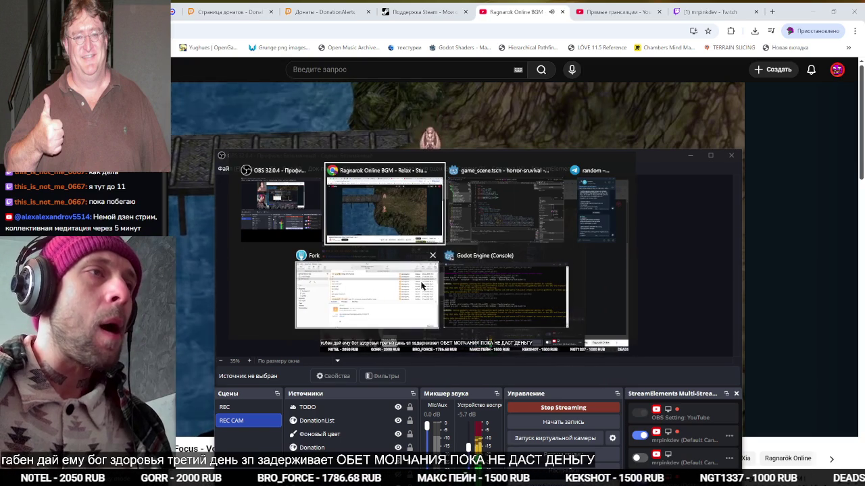
pyautogui.click(531, 231)
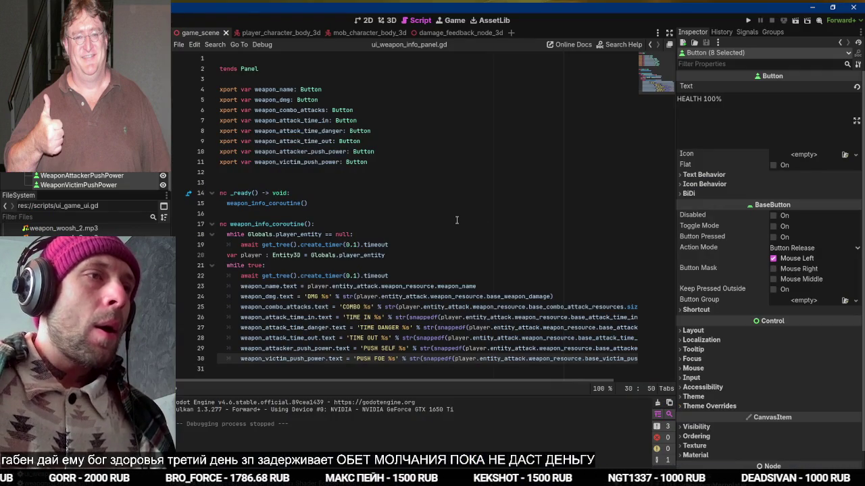
pyautogui.click(441, 219)
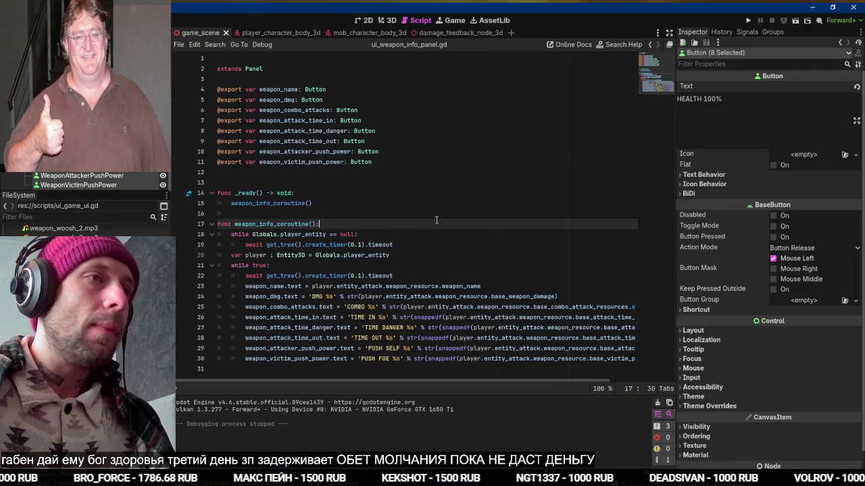
pyautogui.press('F5')
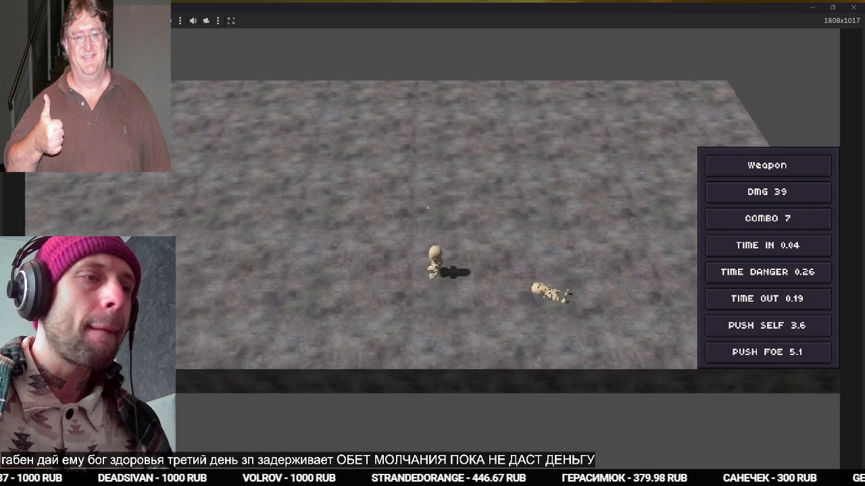
pyautogui.press('F8')
pyautogui.hotkey('ctrl', 's')
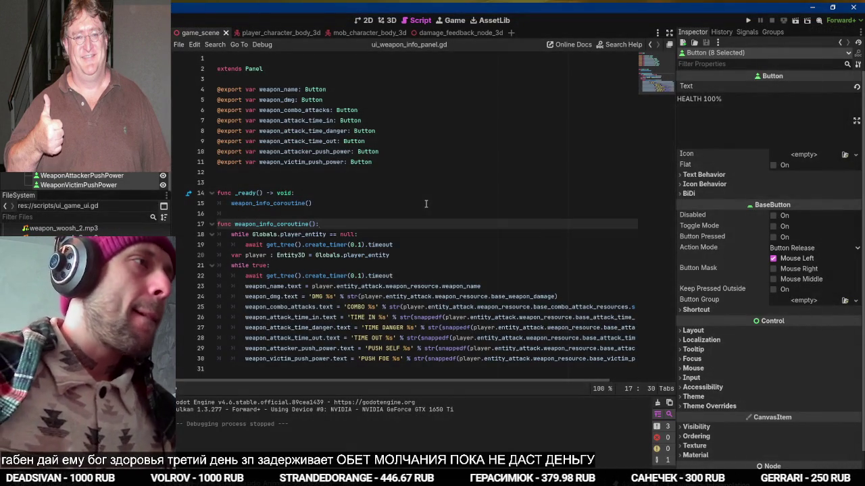
pyautogui.hotkey('alt', 'Tab')
pyautogui.click(466, 250)
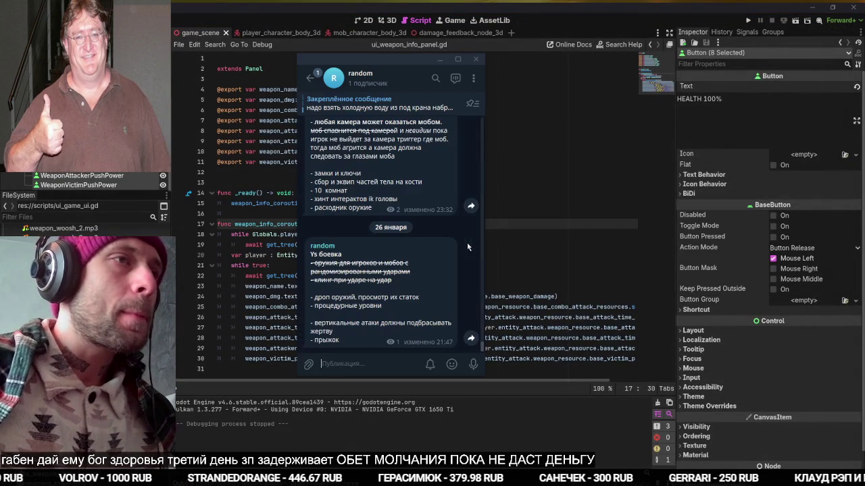
# Strike through 'просмотр их статок' in the latest Telegram to-do, then show Godot's 3D view
pyautogui.rightClick(385, 299)
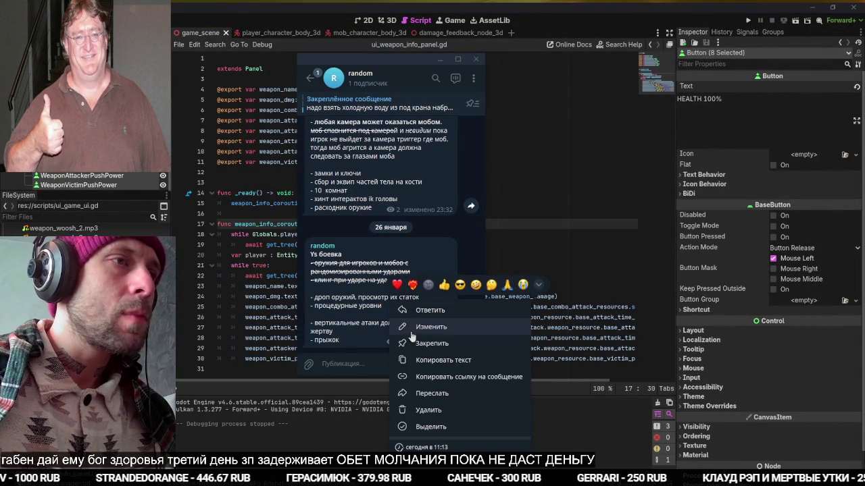
pyautogui.click(398, 357)
pyautogui.hotkey('shift', 'End')
pyautogui.hotkey('ctrl', 'shift', 'x')
pyautogui.press('Return')
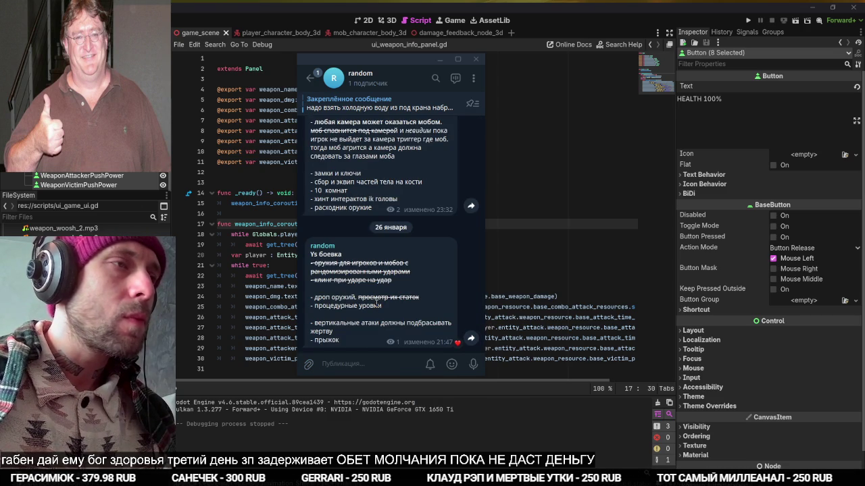
pyautogui.click(308, 9)
pyautogui.click(387, 21)
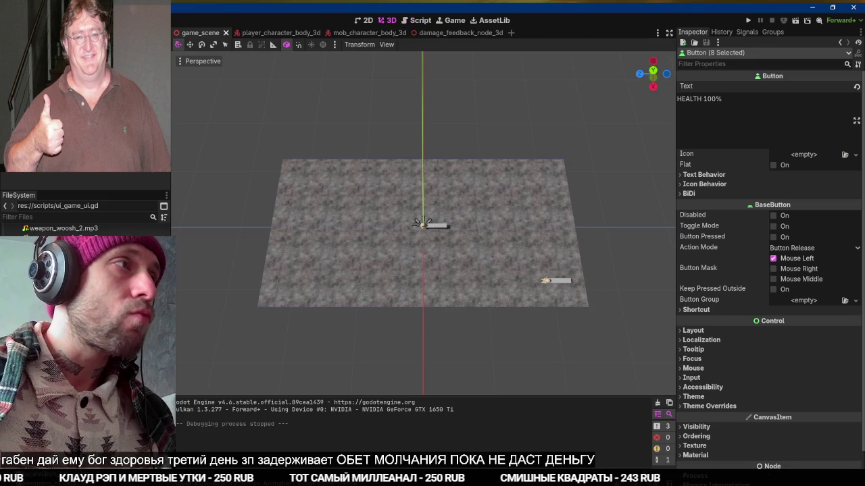
# Select the LevelEnvironmentNavigationRegion3D node and begin attaching a script to it
pyautogui.click(43, 173)
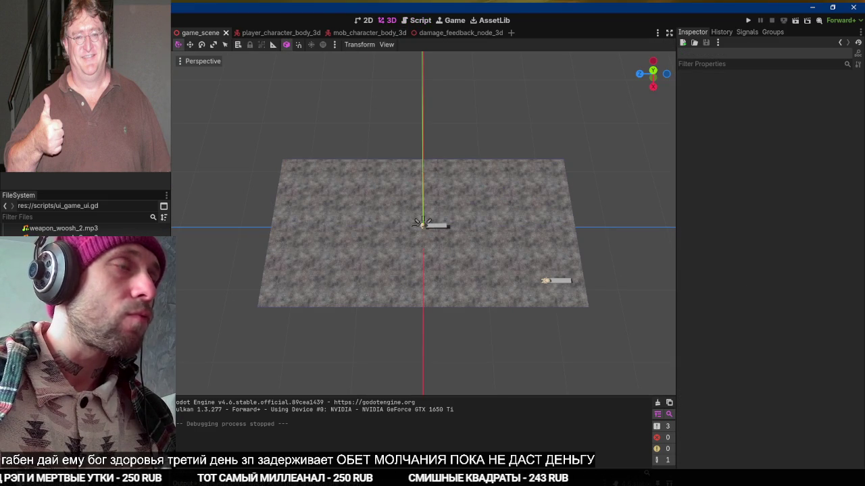
pyautogui.click(421, 222)
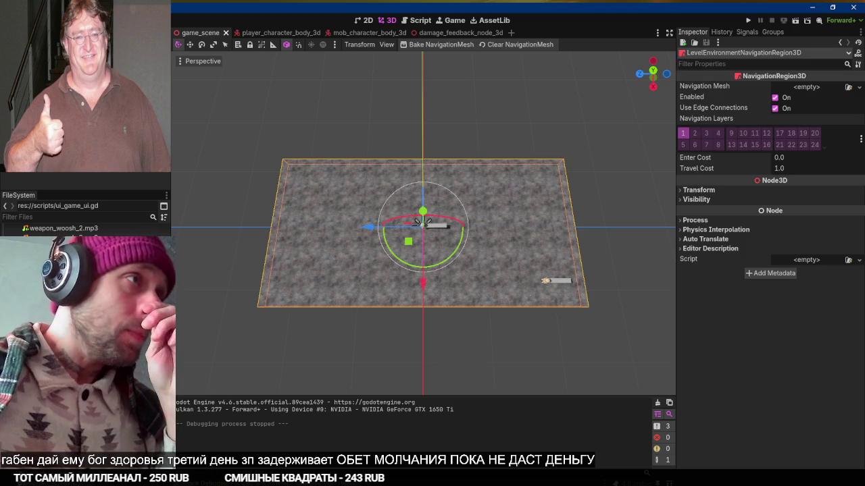
pyautogui.hotkey('ctrl', 'shift', 'a')
# Name the new script levelgen inside the res://scripts folder
pyautogui.click(529, 236)
pyautogui.click(230, 258)
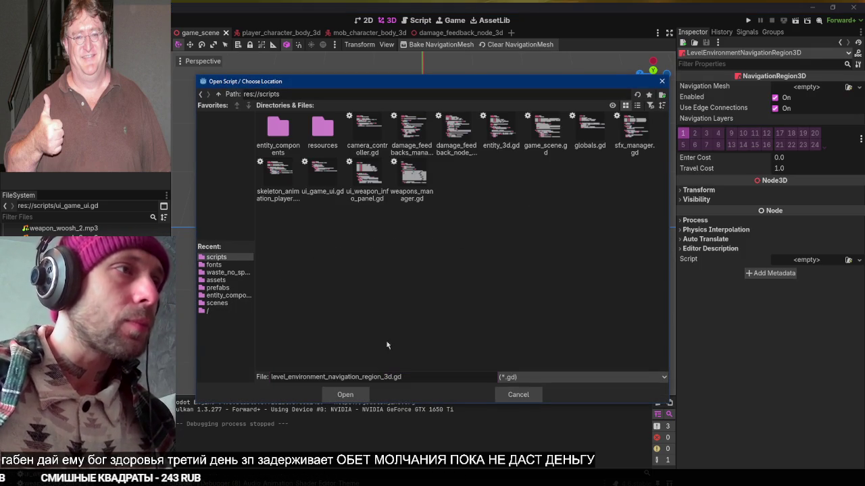
pyautogui.doubleClick(338, 377)
pyautogui.write('думуд')
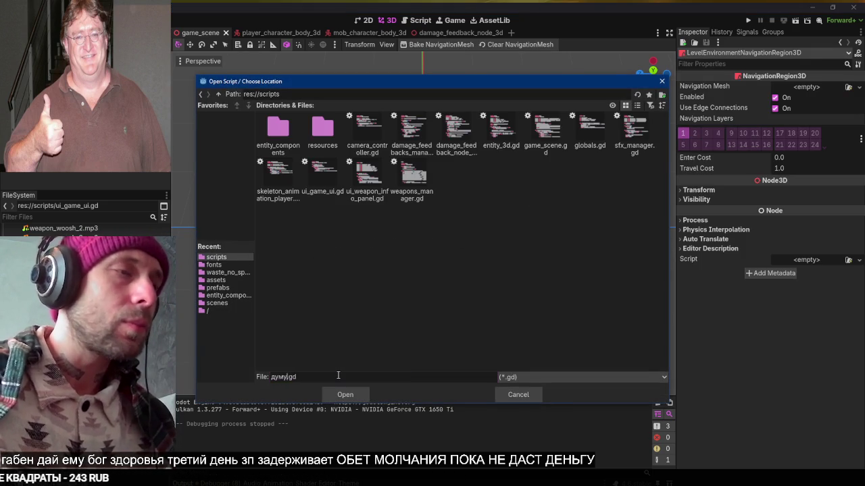
pyautogui.press('BackSpace')
pyautogui.press('BackSpace')
pyautogui.press('BackSpace')
pyautogui.write('levelgen')
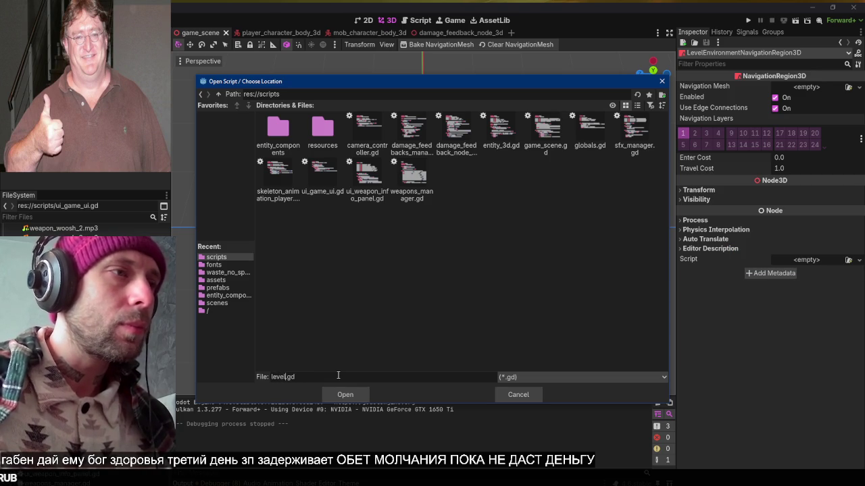
pyautogui.press('Return')
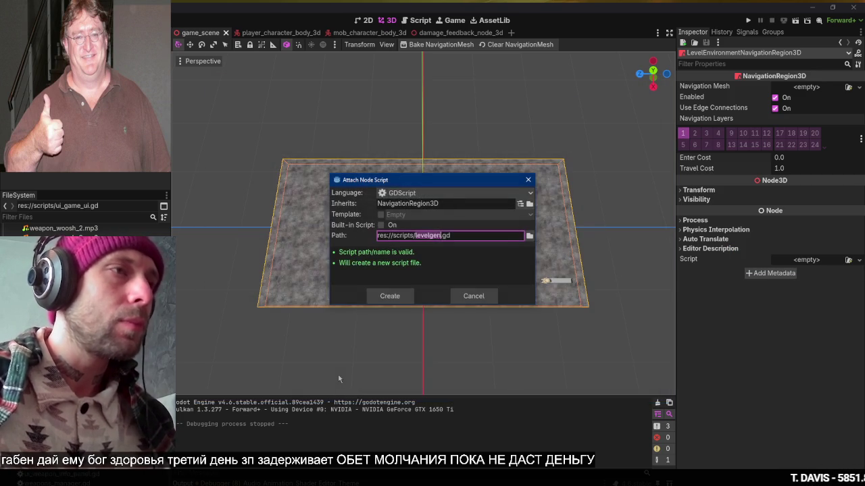
# Create levelgen.gd, add class_name Levelgen, and save
pyautogui.click(404, 299)
pyautogui.write('ssn')
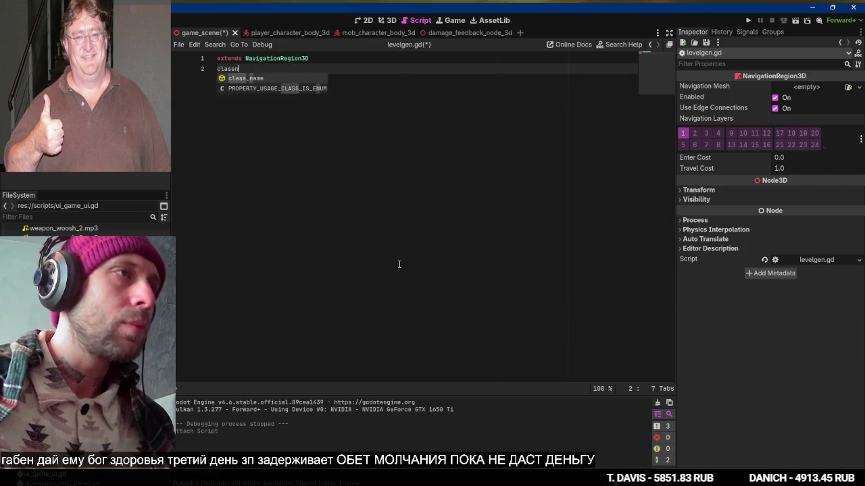
pyautogui.press('Return')
pyautogui.write('Levelgen')
pyautogui.press('Return')
pyautogui.press('Return')
pyautogui.hotkey('ctrl', 's')
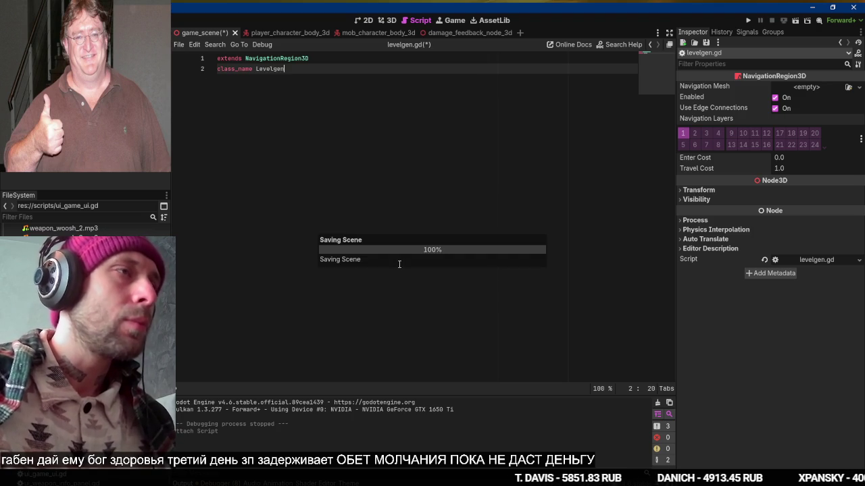
pyautogui.press('Up')
pyautogui.press('Up')
pyautogui.press('Up')
pyautogui.press('Return')
pyautogui.press('Up')
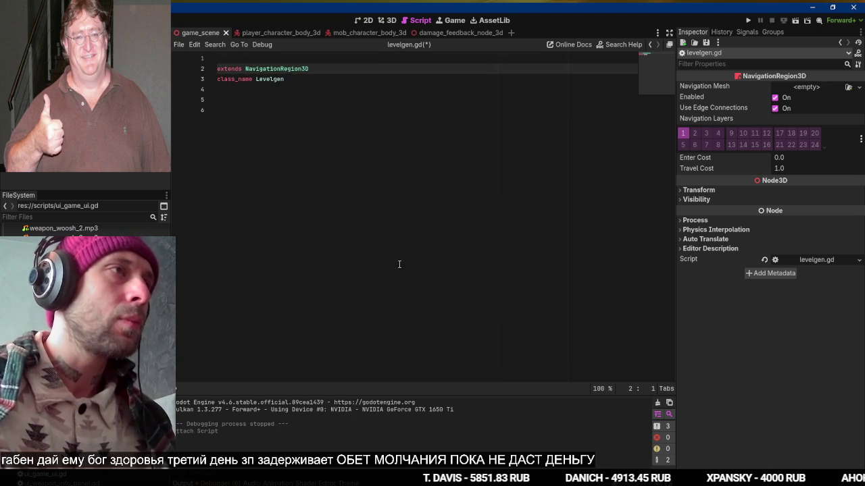
pyautogui.write('@too')
pyautogui.press('Return')
pyautogui.press('Down')
pyautogui.press('Down')
pyautogui.press('Down')
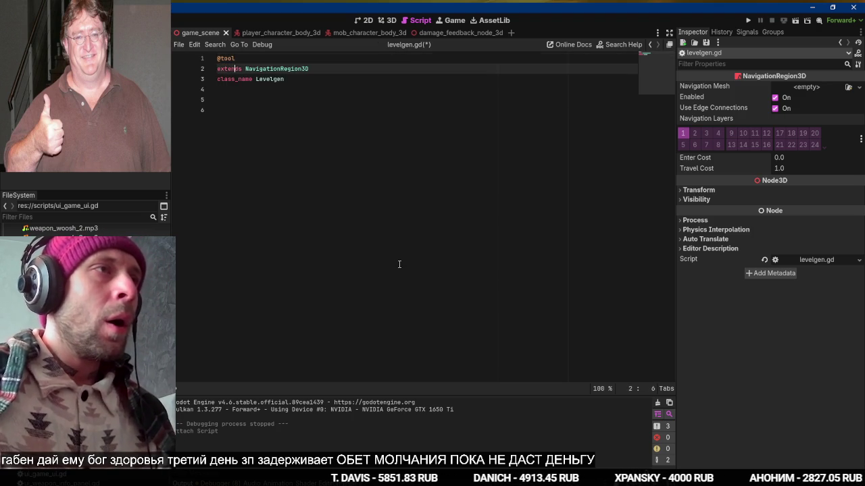
pyautogui.hotkey('ctrl', 's')
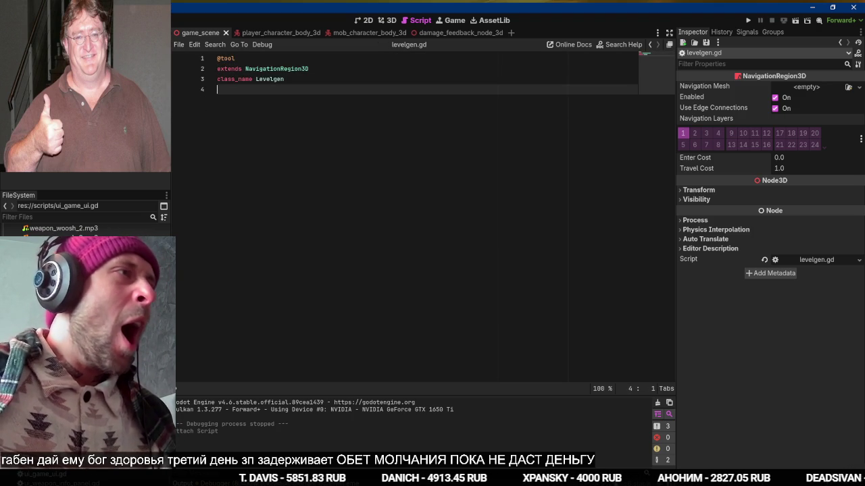
pyautogui.hotkey('alt', 'Left')
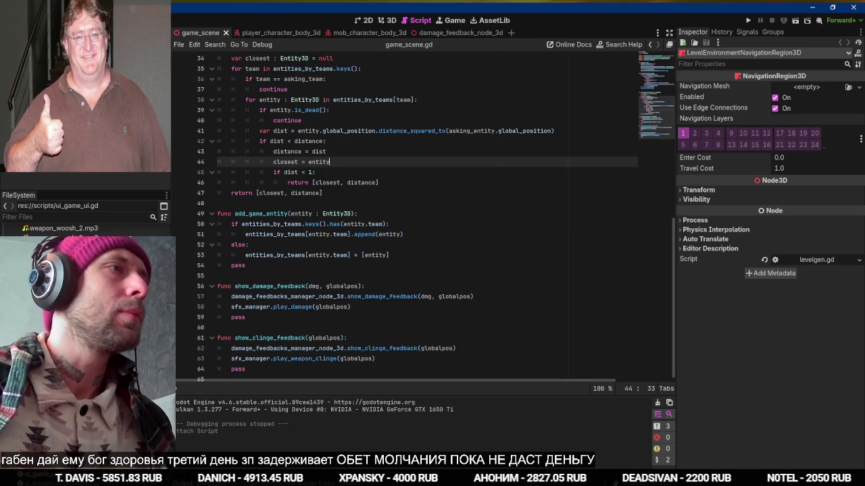
pyautogui.hotkey('alt', 'Right')
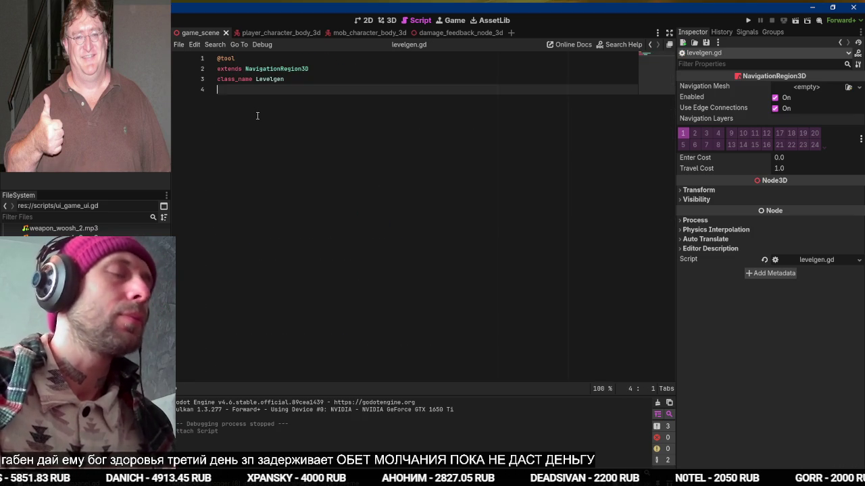
pyautogui.press('Return')
pyautogui.write('@')
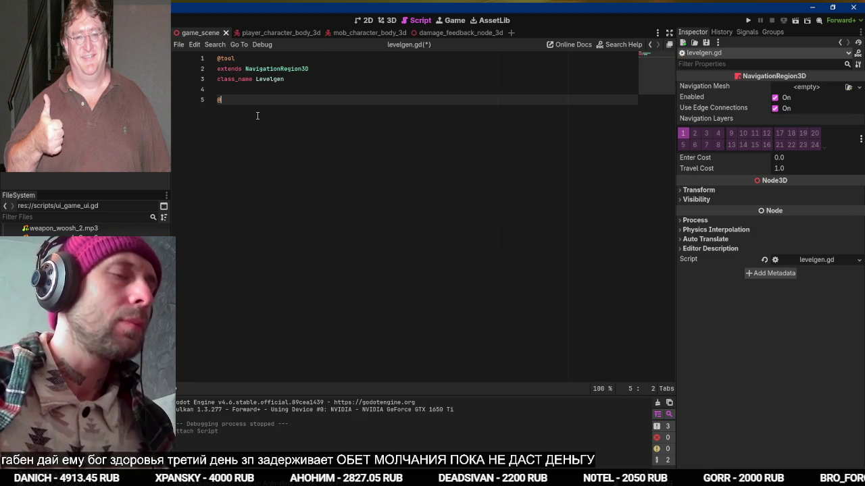
pyautogui.write('export var gen ')
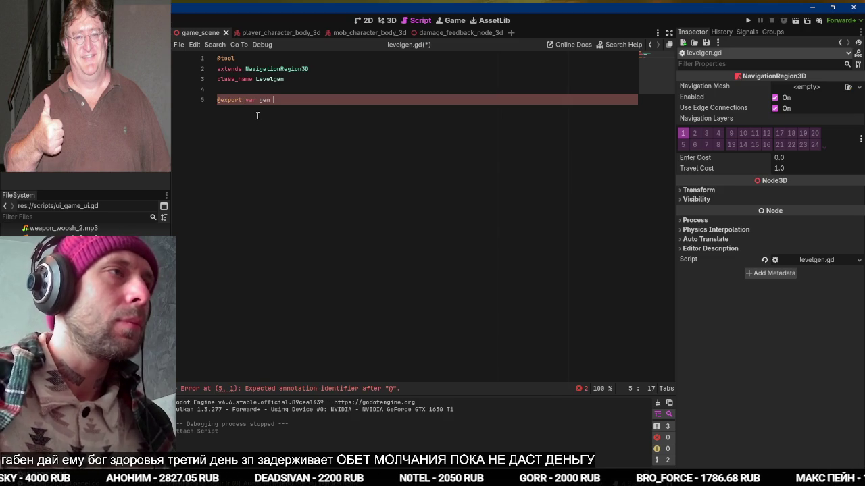
pyautogui.write('= false:')
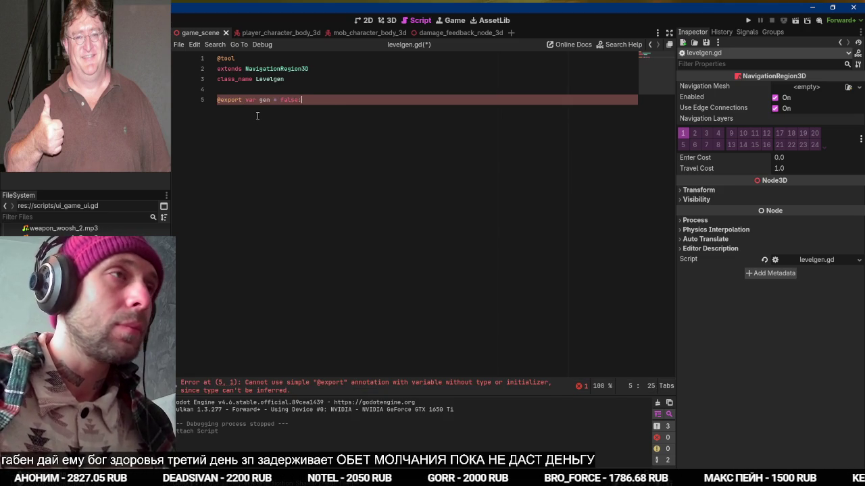
pyautogui.press('Return')
pyautogui.write('set(v):')
pyautogui.press('Return')
pyautogui.write('ge')
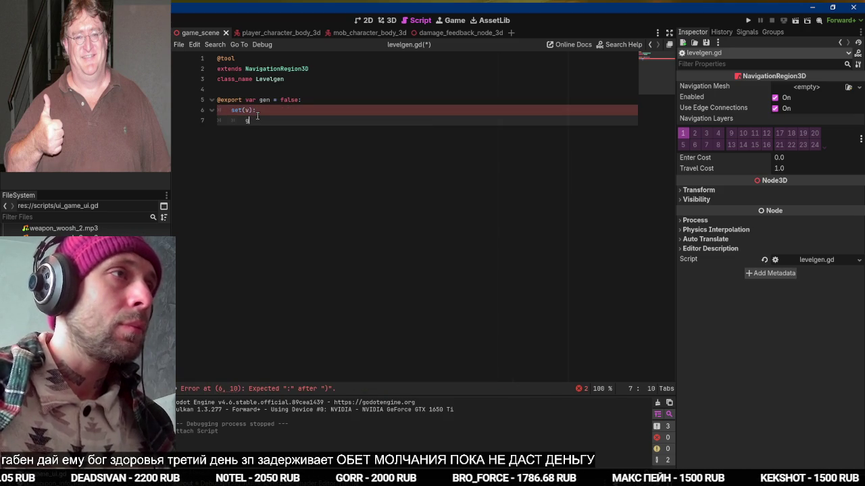
pyautogui.press('BackSpace')
pyautogui.write('n = false')
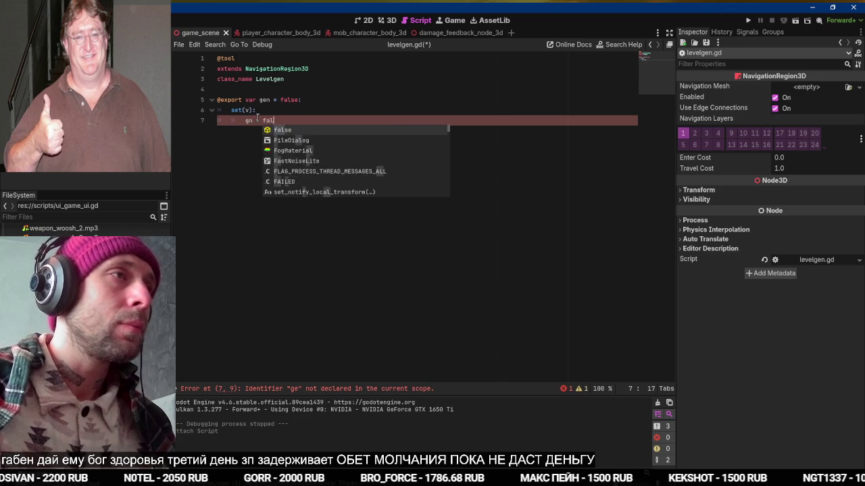
pyautogui.press('BackSpace')
pyautogui.write('en')
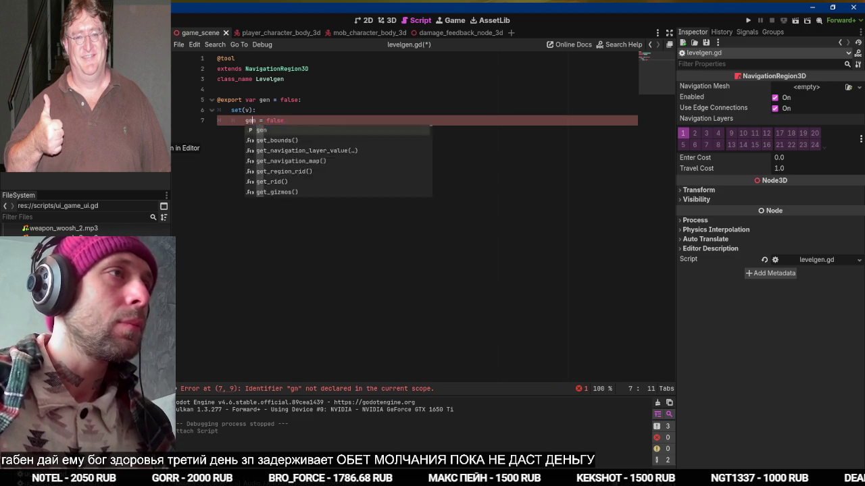
pyautogui.press('End')
pyautogui.press('Return')
pyautogui.write('generate_level(')
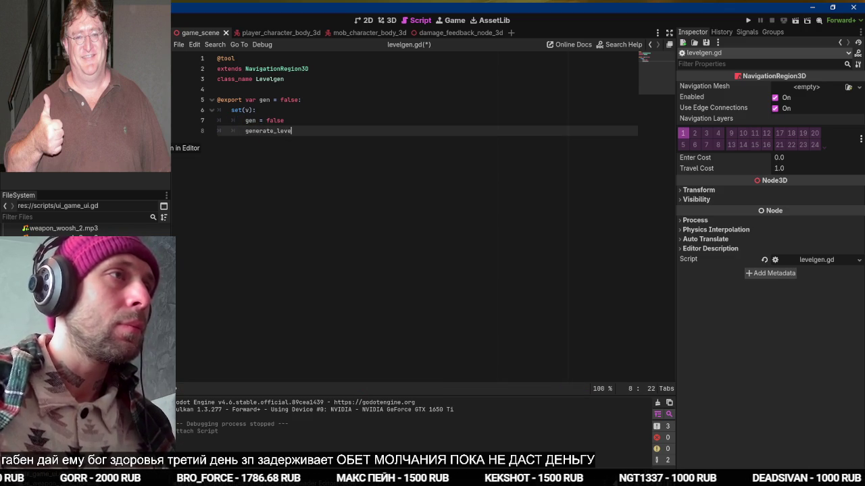
pyautogui.press('Return')
# Add a top-level 'func generate_level()' stub containing pass, separated by a blank line, and save
pyautogui.write('generate_level()')
pyautogui.press('Home')
pyautogui.write('func')
pyautogui.hotkey('shift', 'Tab')
pyautogui.hotkey('shift', 'Tab')
pyautogui.press('End')
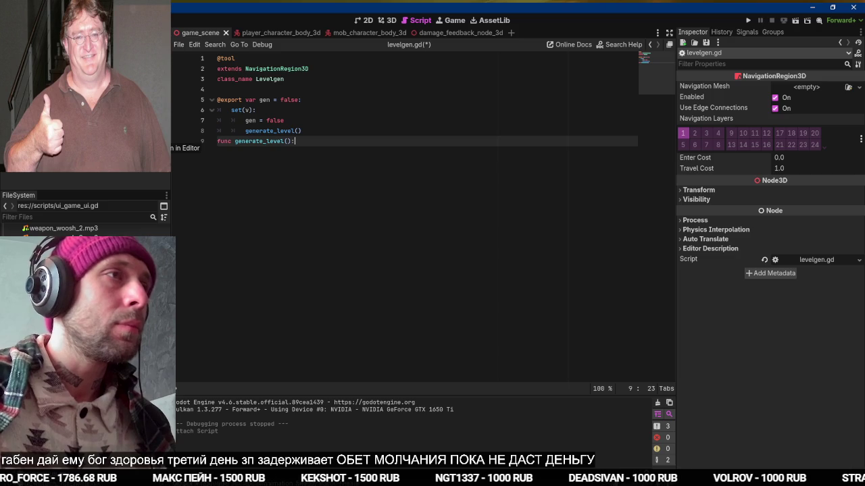
pyautogui.press('Return')
pyautogui.write('ss')
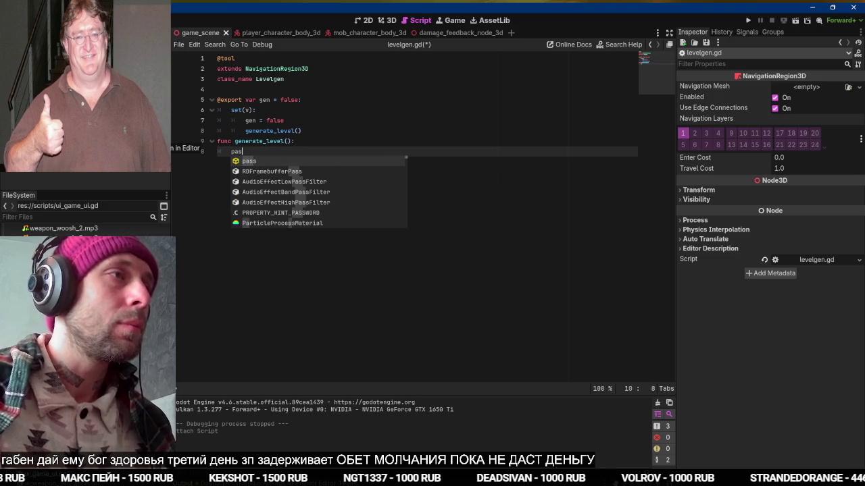
pyautogui.press('Escape')
pyautogui.click(244, 141)
pyautogui.press('Up')
pyautogui.press('End')
pyautogui.press('Return')
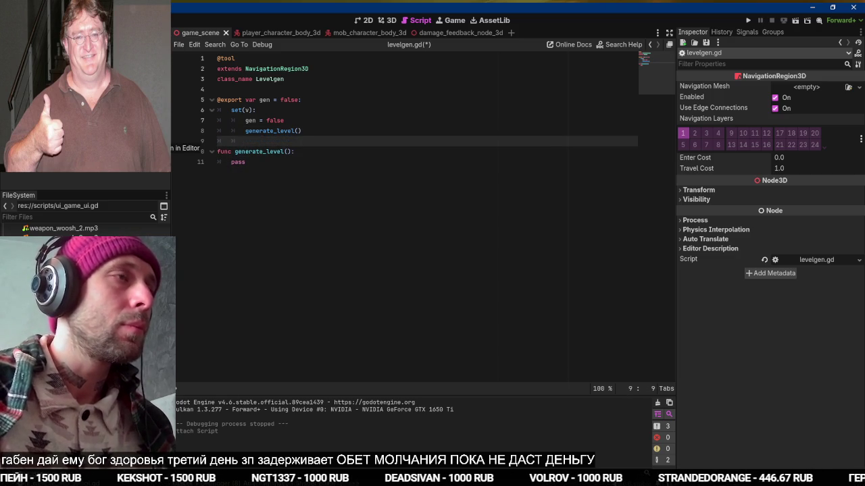
pyautogui.hotkey('ctrl', 's')
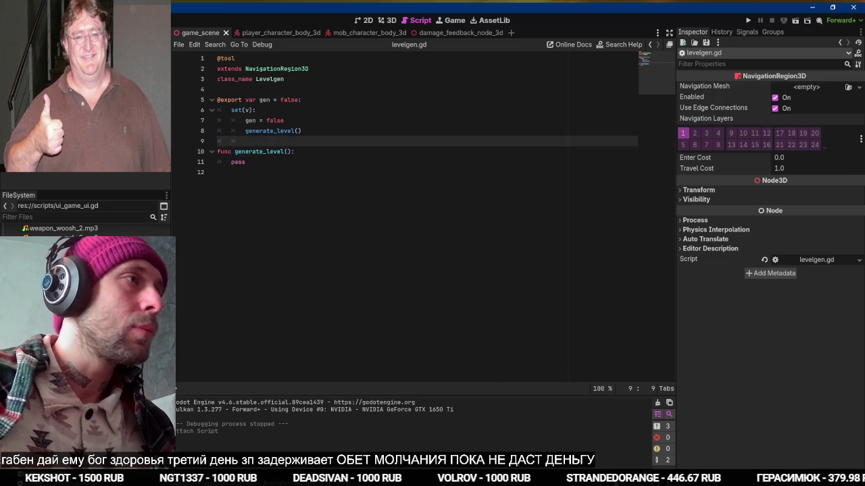
# Leave the levelgen.gd script and return to the 3D floor view with CSGCombiner3D selected
pyautogui.rightClick(101, 95)
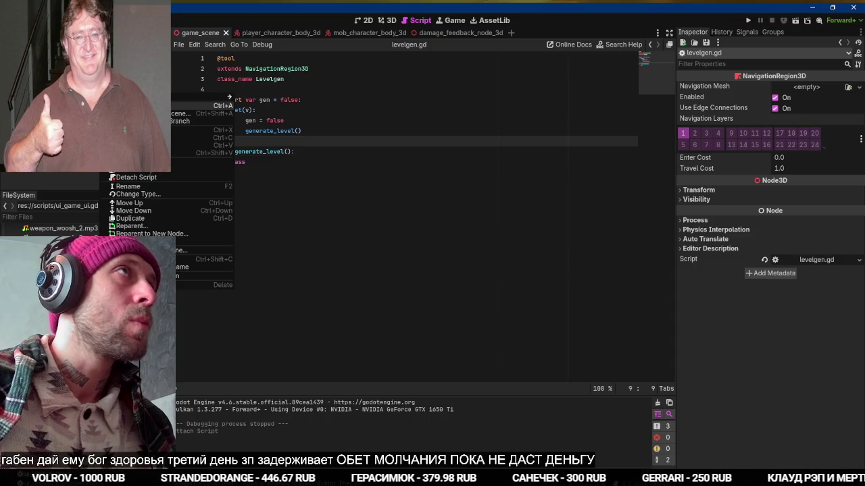
pyautogui.click(330, 137)
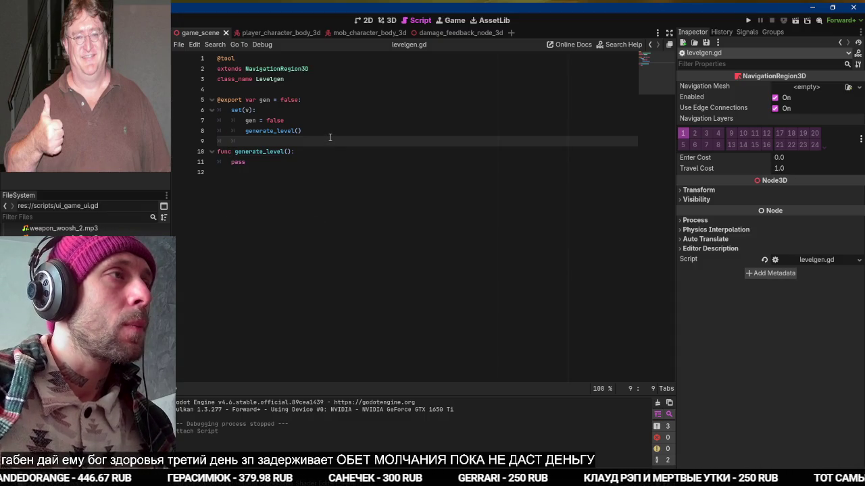
pyautogui.click(135, 122)
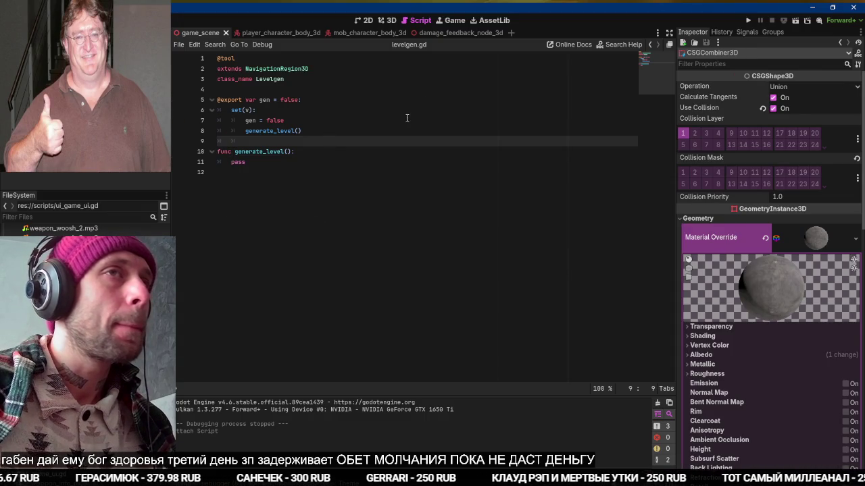
pyautogui.click(390, 20)
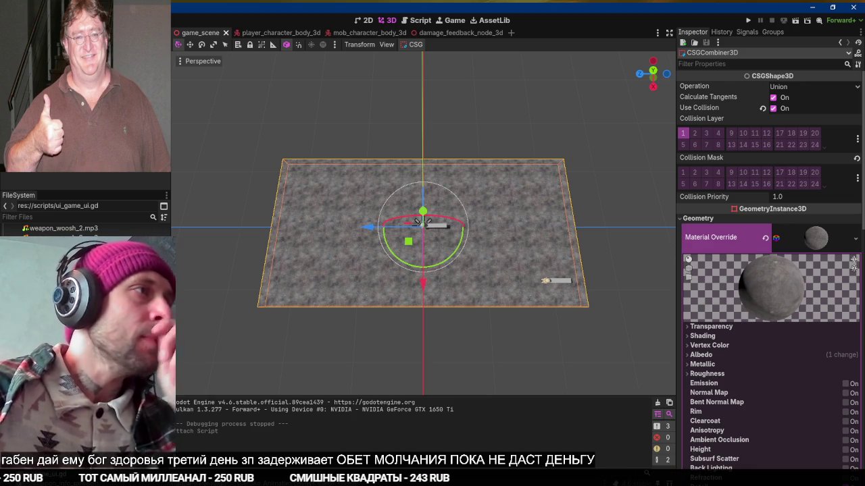
# Check the navigation region's Gen property, select the floor box, then bring up the Asset Library
pyautogui.click(162, 91)
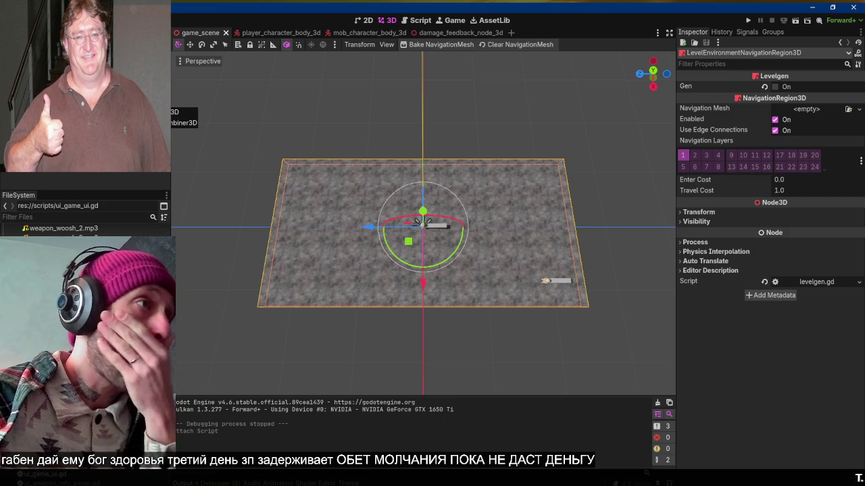
pyautogui.click(420, 222)
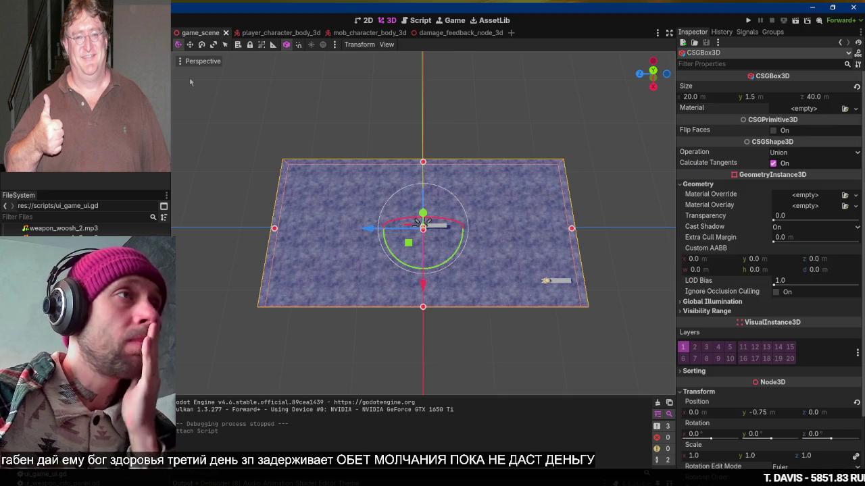
pyautogui.click(494, 20)
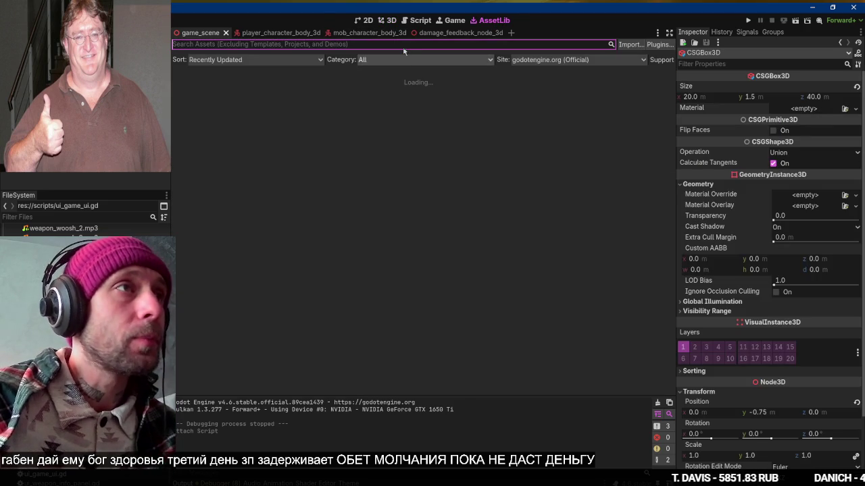
# Search the Asset Library for 'stair' and download and install Linear Stairs Generator
pyautogui.write('stai')
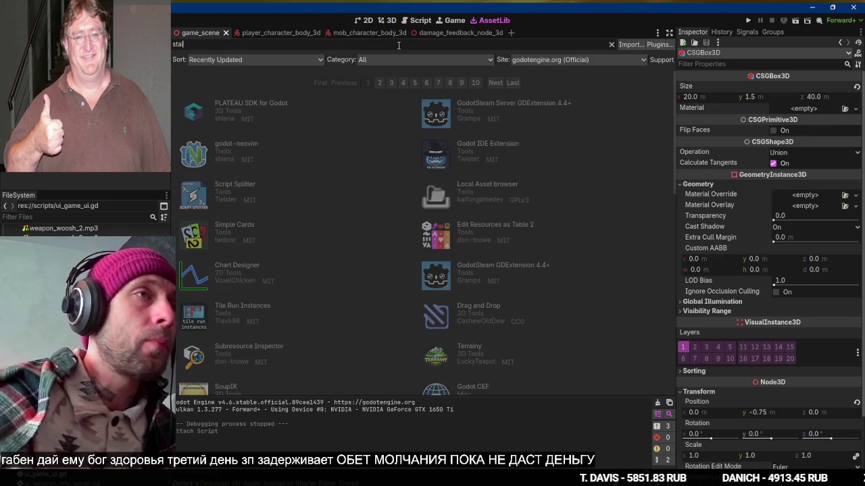
pyautogui.write('r')
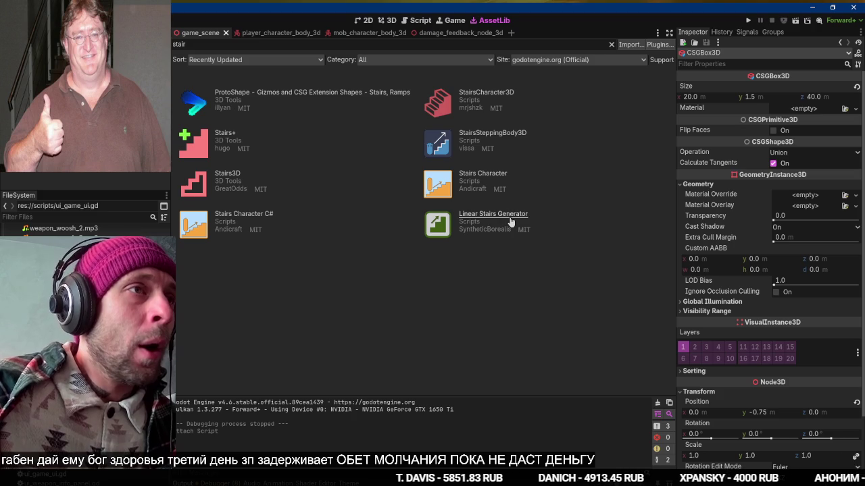
pyautogui.click(510, 219)
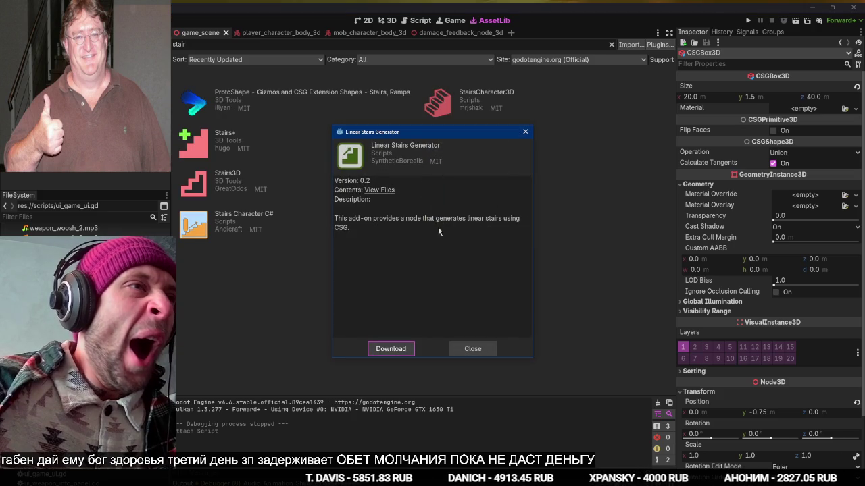
pyautogui.click(395, 349)
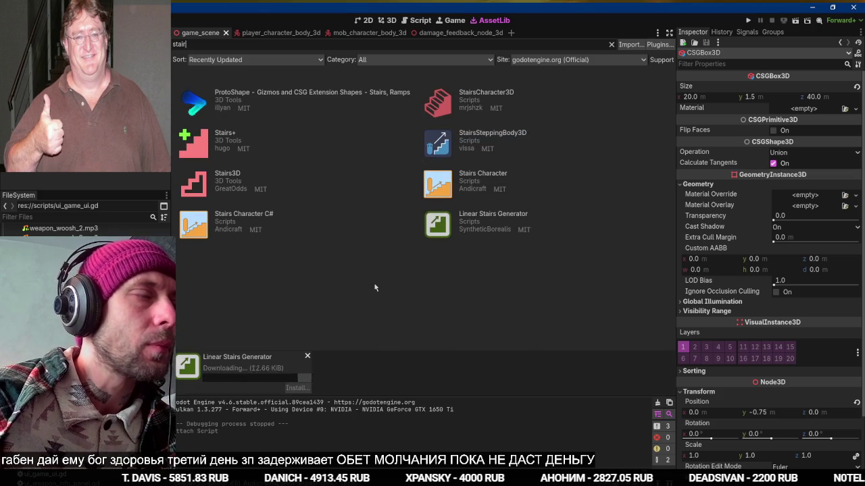
pyautogui.click(388, 380)
pyautogui.hotkey('alt', 'Tab')
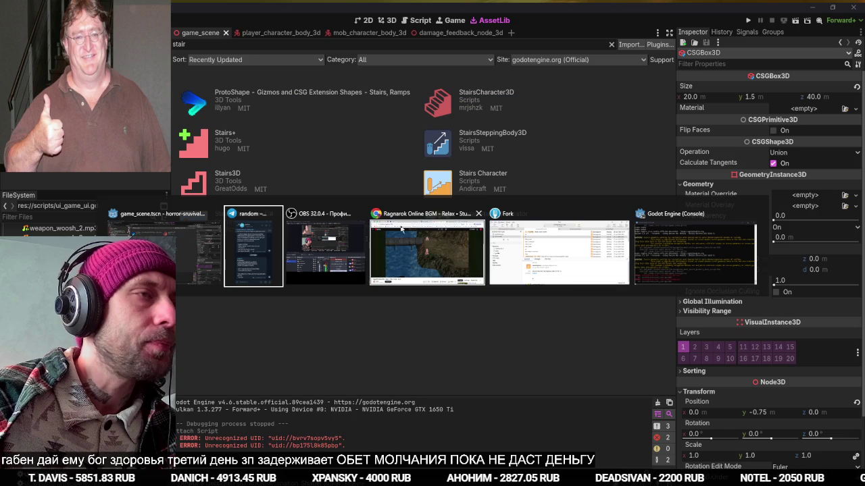
# In OBS, reposition the window and add a new Text (GDI+) source
pyautogui.hotkey('alt', 'Tab')
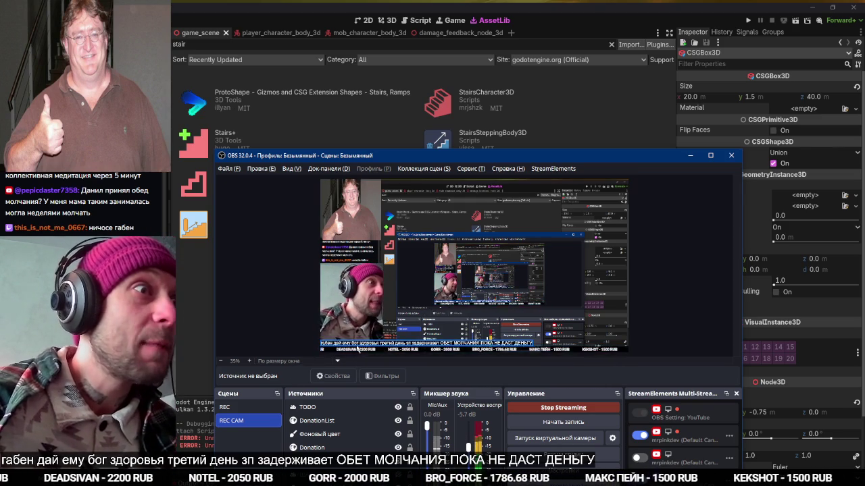
pyautogui.click(301, 412)
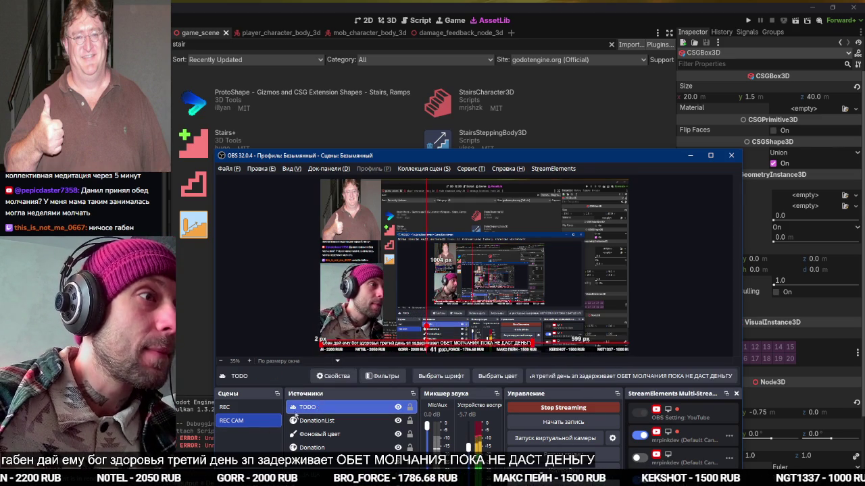
pyautogui.moveTo(366, 158); pyautogui.dragTo(343, 55)
pyautogui.click(270, 449)
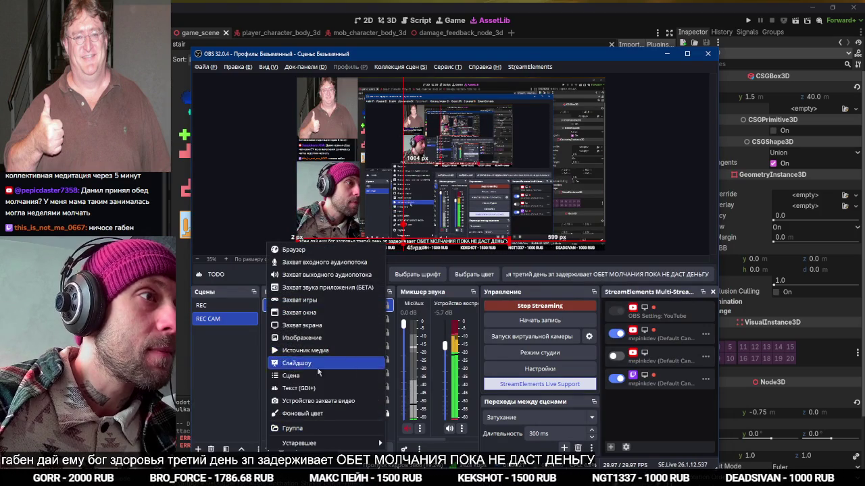
pyautogui.click(301, 388)
pyautogui.press('Return')
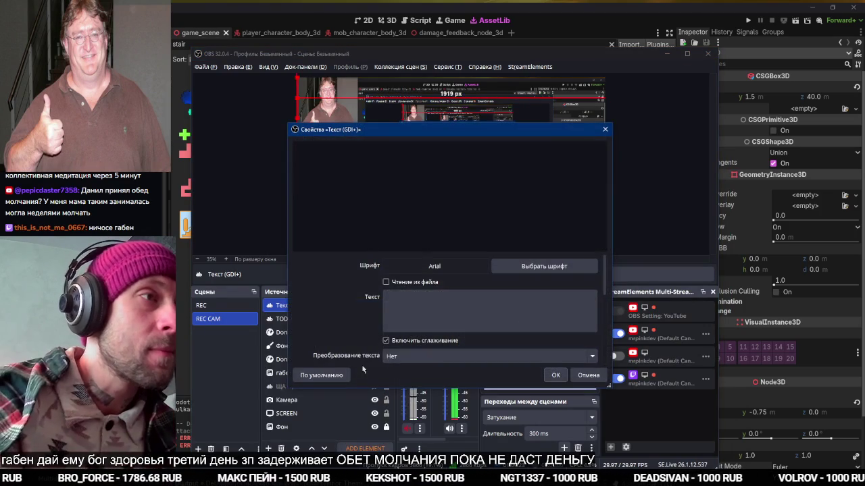
# Set the overlay text to 'фоллстудио ты сам нижний понел', move it bottom-right, and minimize OBS
pyautogui.click(446, 312)
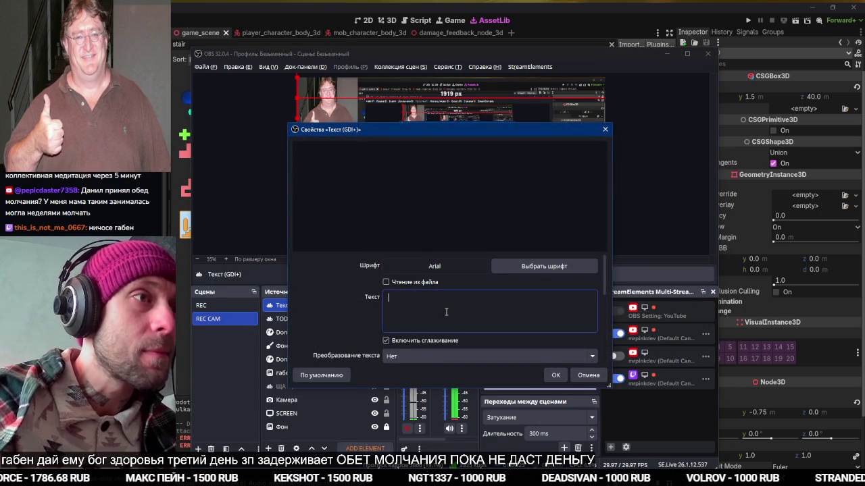
pyautogui.write('ajkkc')
pyautogui.hotkey('ctrl', 'a')
pyautogui.write('фолл')
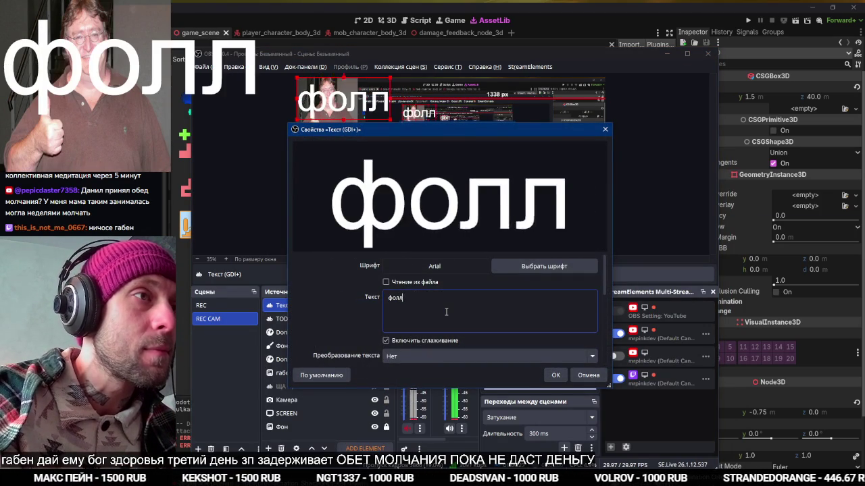
pyautogui.write('студио ты са')
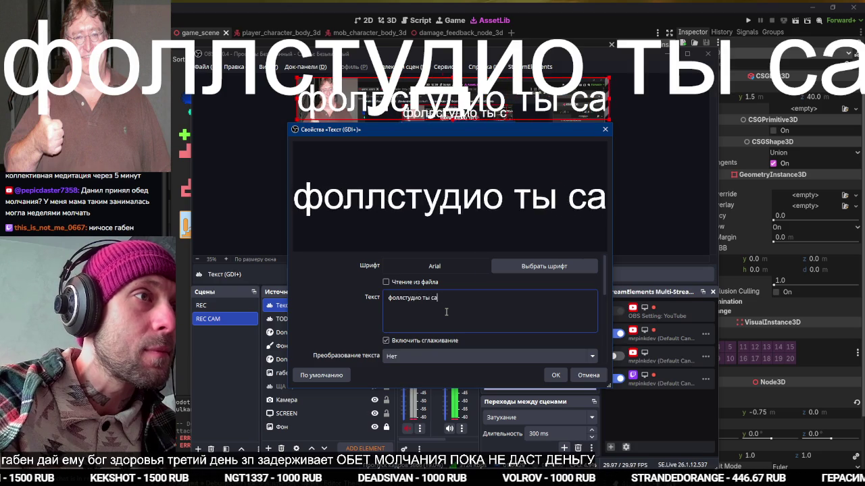
pyautogui.write('м нижний понел')
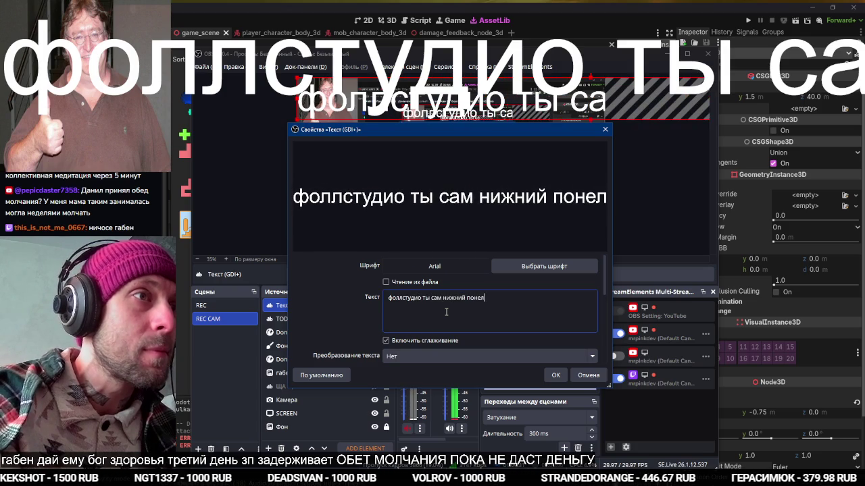
pyautogui.click(555, 374)
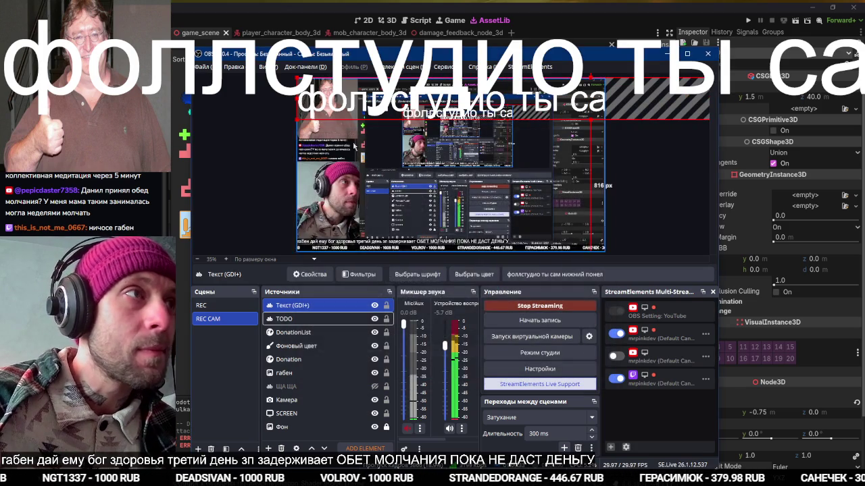
pyautogui.moveTo(297, 88)
pyautogui.mouseDown()
pyautogui.moveTo(652, 89)
pyautogui.moveTo(510, 221)
pyautogui.moveTo(375, 242)
pyautogui.moveTo(499, 236)
pyautogui.mouseUp()
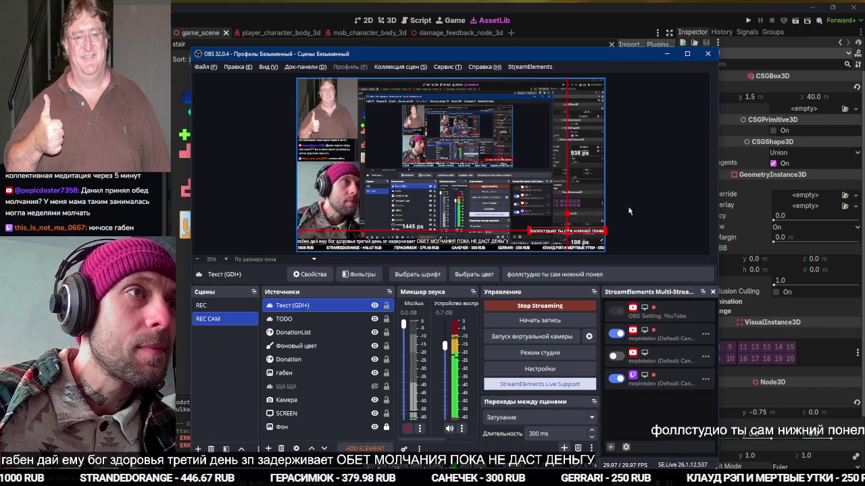
pyautogui.click(662, 169)
pyautogui.click(667, 53)
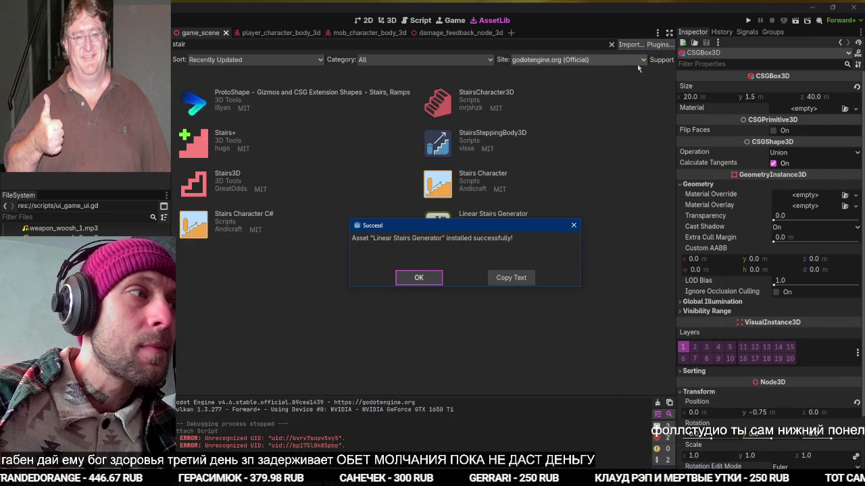
# Dismiss the install success notice and check the installed plugins in Project Settings
pyautogui.click(378, 307)
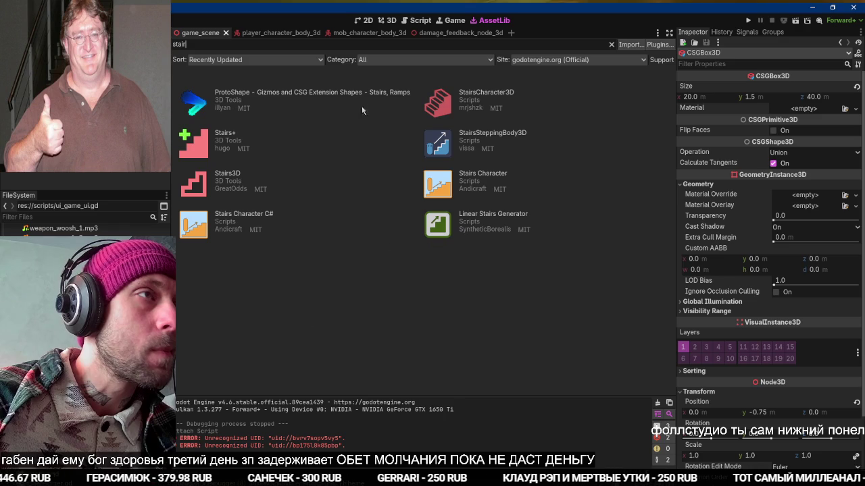
pyautogui.click(382, 24)
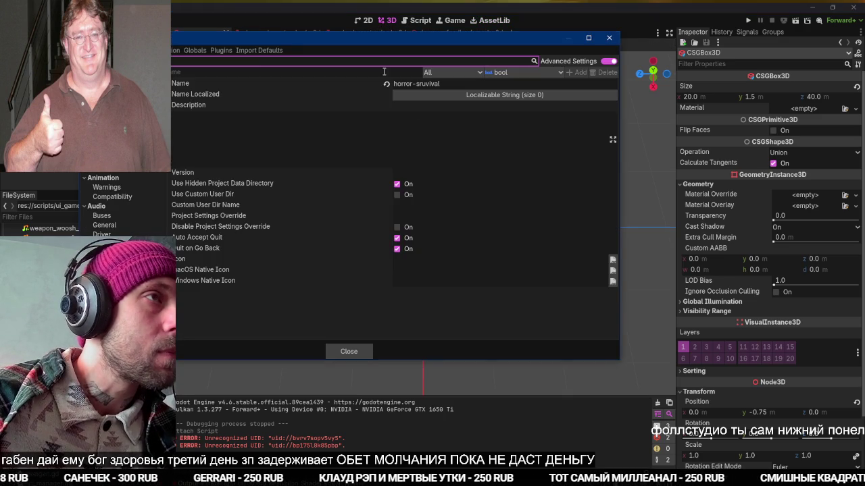
pyautogui.click(222, 50)
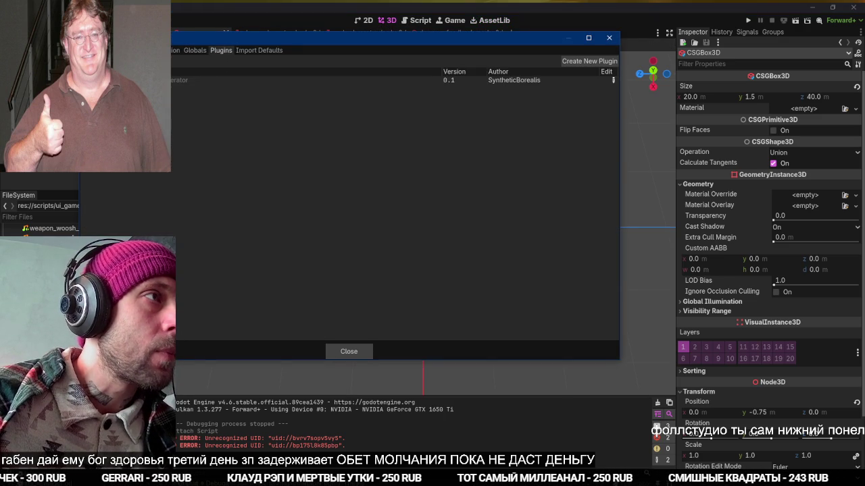
pyautogui.click(349, 352)
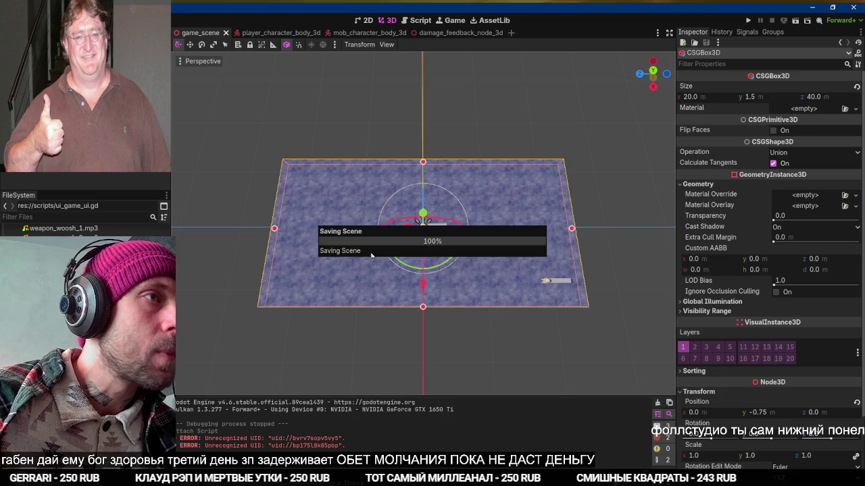
pyautogui.moveTo(398, 236)
pyautogui.mouseDown()
pyautogui.moveTo(389, 171)
pyautogui.moveTo(402, 160)
pyautogui.mouseUp()
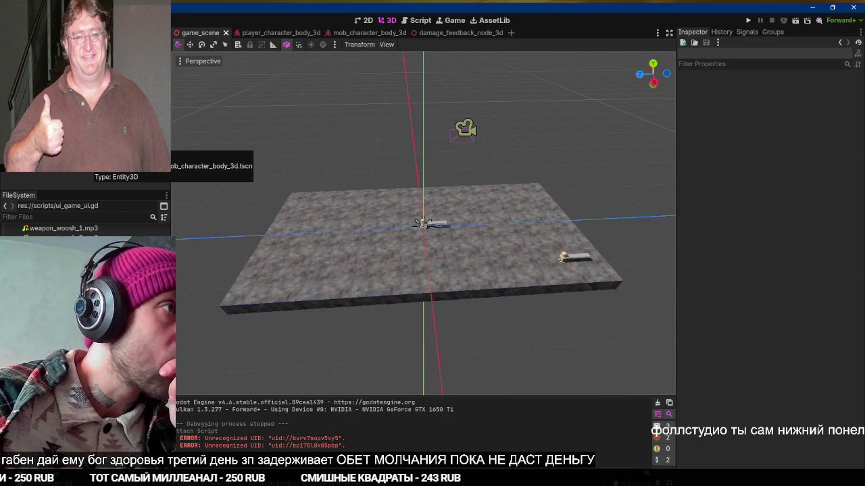
# Delete the mob character, save game_scene, and go back to the Asset Library
pyautogui.click(81, 145)
pyautogui.press('Delete')
pyautogui.hotkey('ctrl', 's')
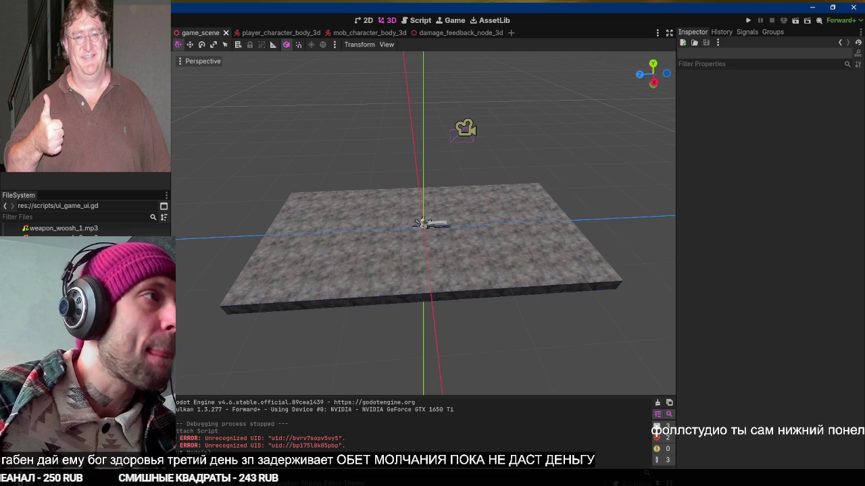
pyautogui.click(421, 223)
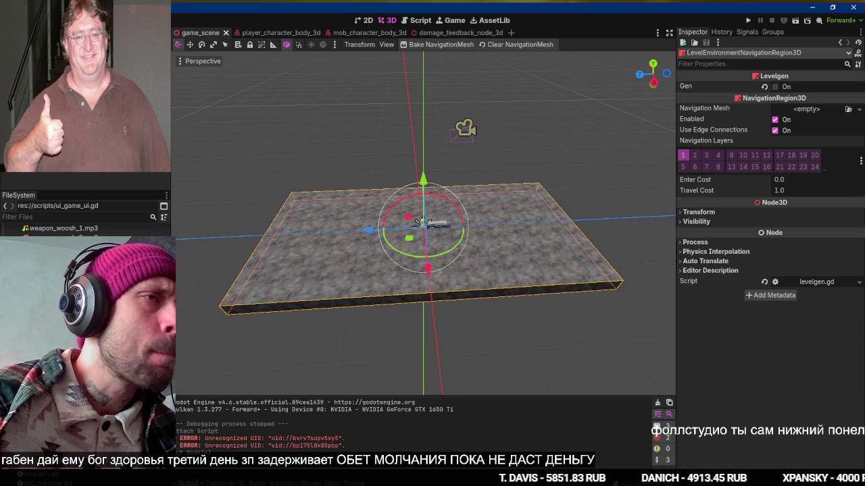
pyautogui.click(496, 20)
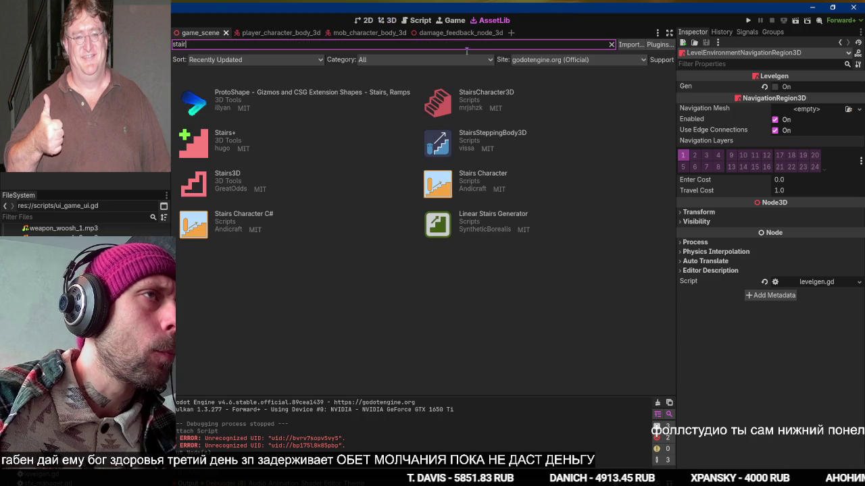
# Replace the Asset Library search with 'dungeon'
pyautogui.hotkey('ctrl', 'a')
pyautogui.write('вгтпущт')
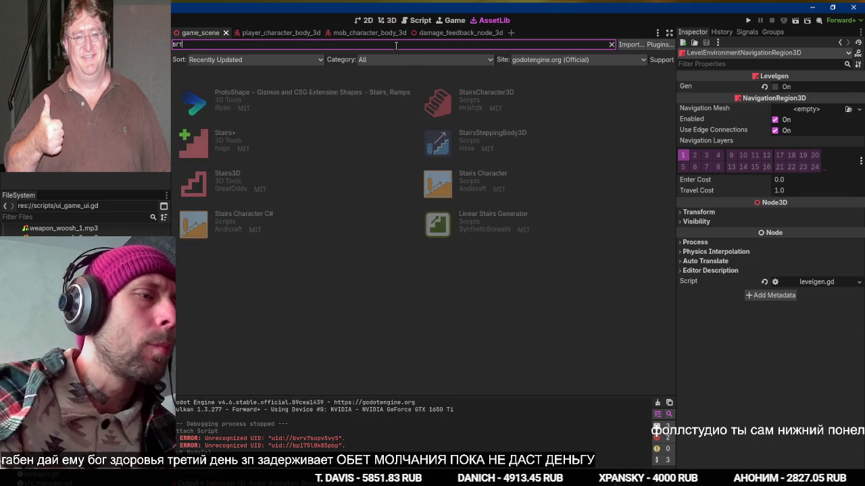
pyautogui.hotkey('ctrl', 'a')
pyautogui.press('BackSpace')
pyautogui.write('dung')
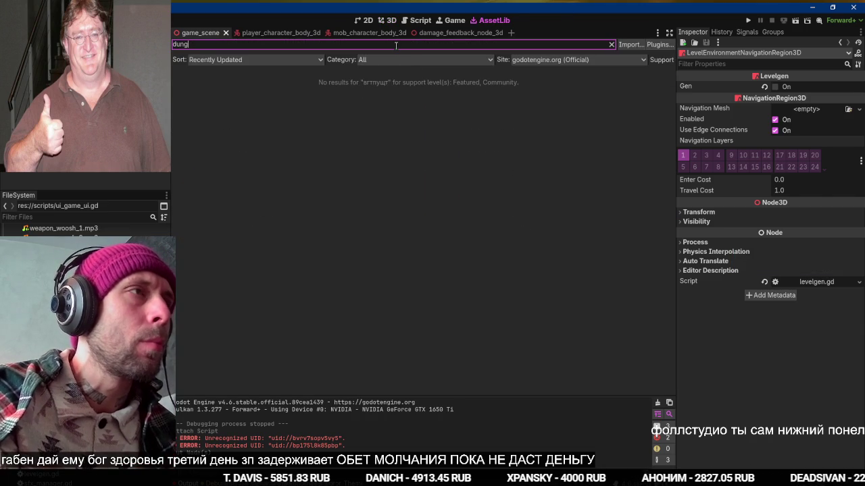
pyautogui.write('eon')
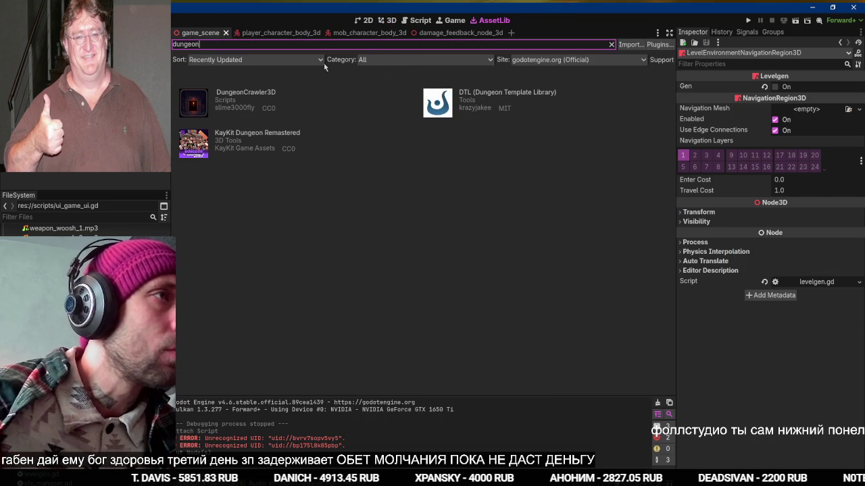
# Compare DungeonCrawler3D, KayKit Dungeon Remastered and DTL, then open KayKit's web page
pyautogui.click(266, 93)
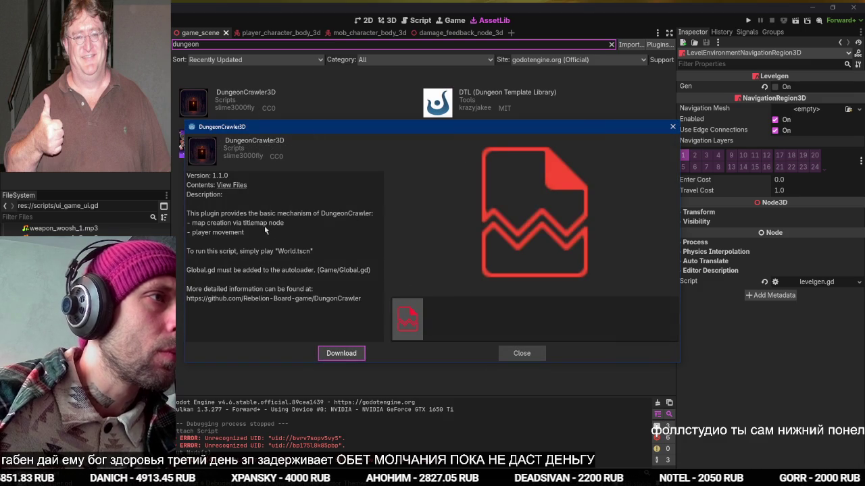
pyautogui.click(501, 346)
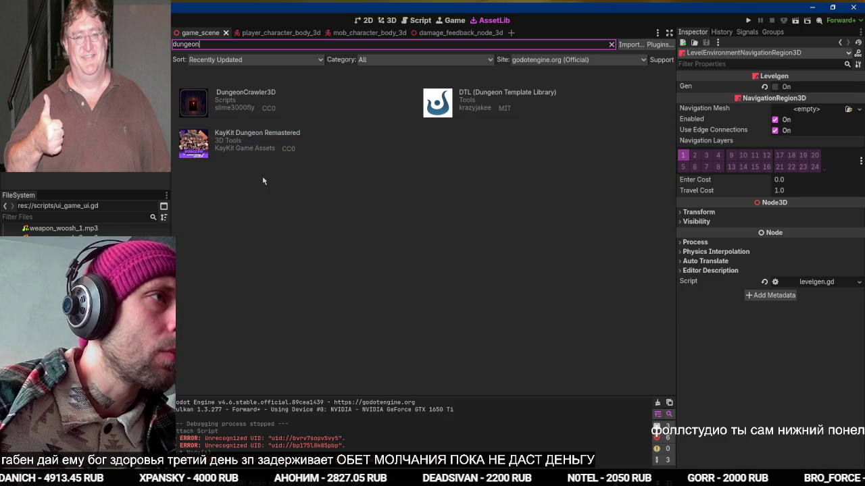
pyautogui.click(291, 133)
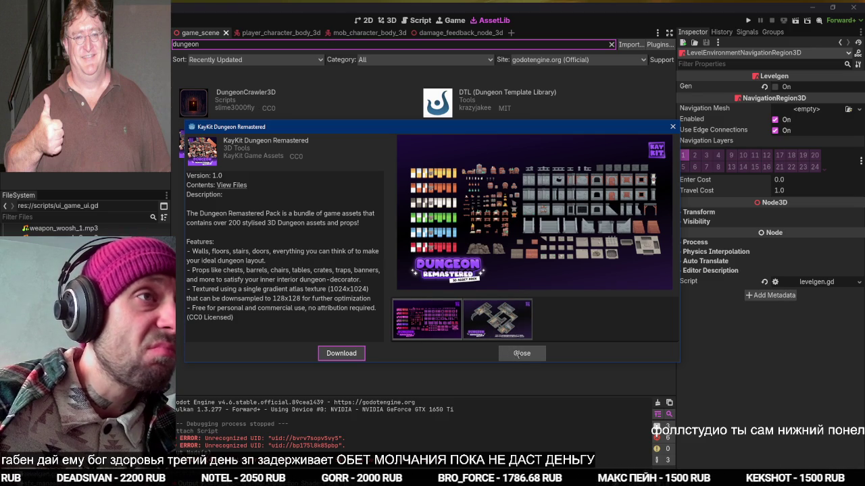
pyautogui.click(519, 354)
pyautogui.click(500, 93)
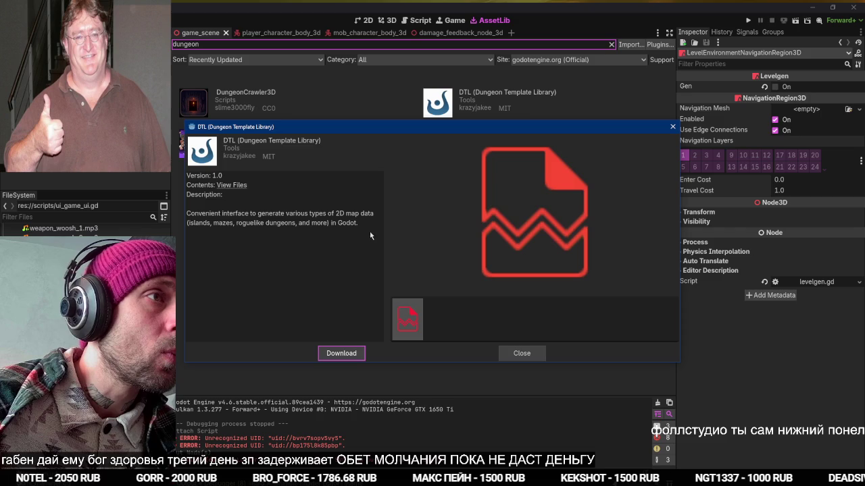
pyautogui.click(524, 353)
pyautogui.click(289, 148)
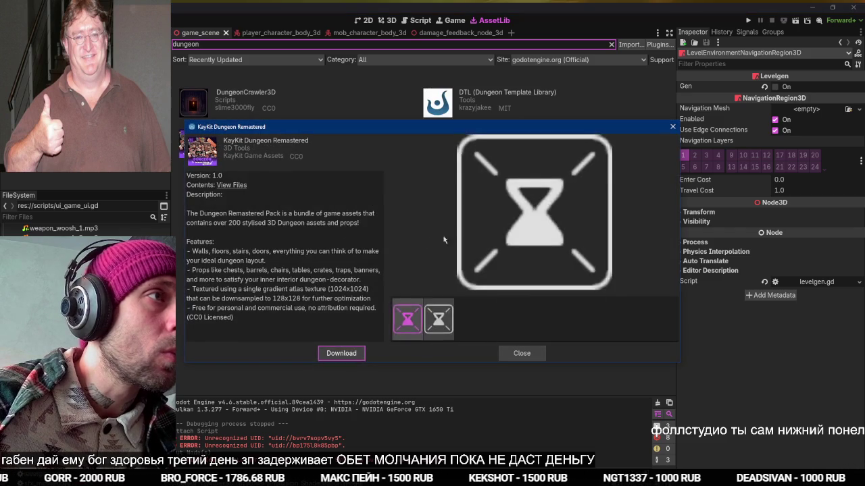
pyautogui.click(236, 189)
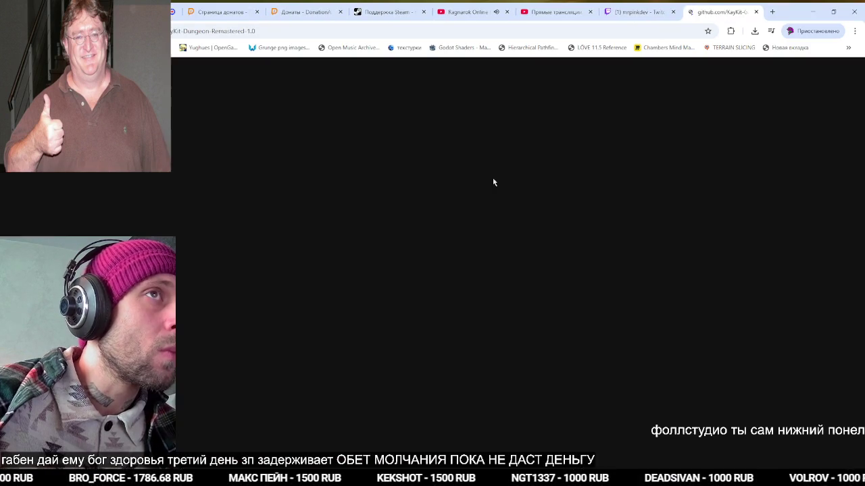
# Read through the KayKit Dungeon Remastered GitHub README, then return to Godot
pyautogui.scroll(-10, 453, 235)
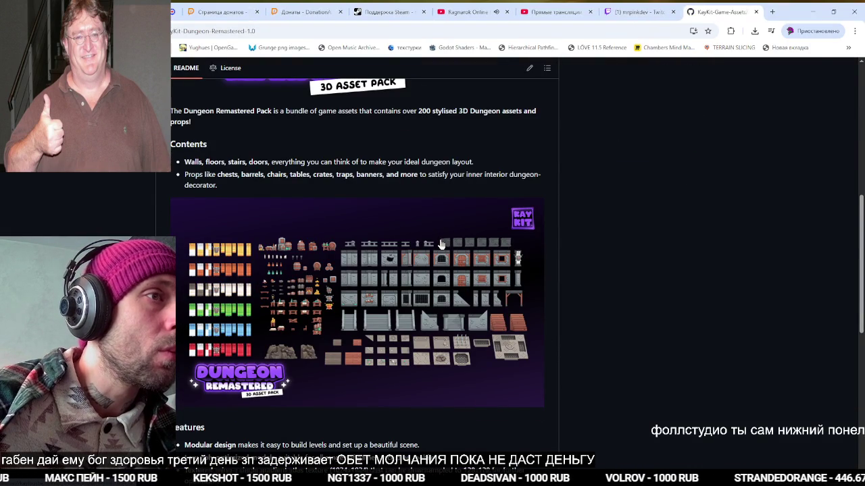
pyautogui.scroll(-2, 440, 247)
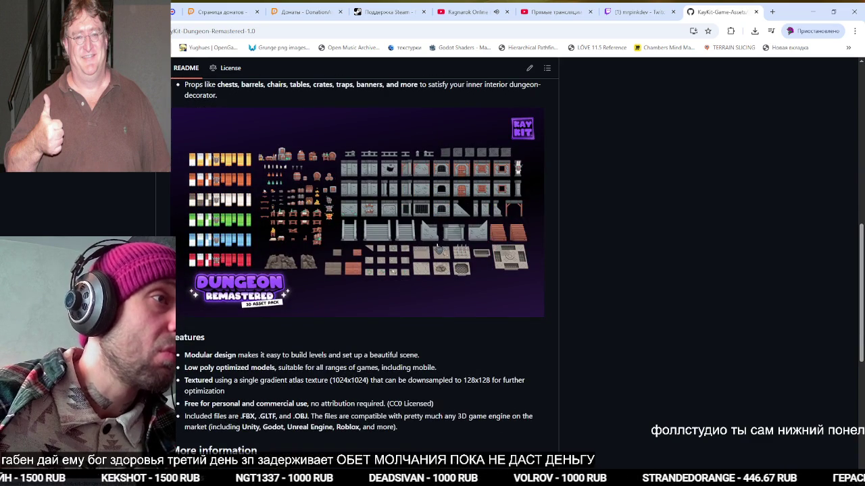
pyautogui.scroll(-5, 434, 248)
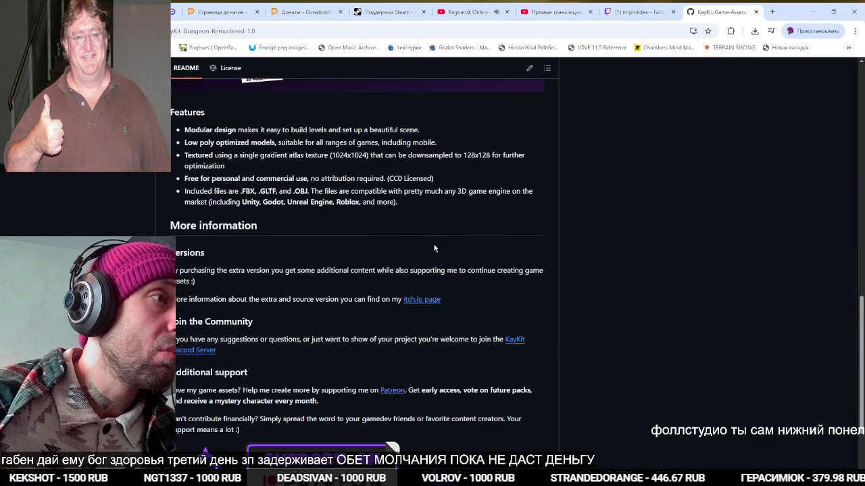
pyautogui.scroll(-2, 433, 249)
pyautogui.scroll(6, 427, 244)
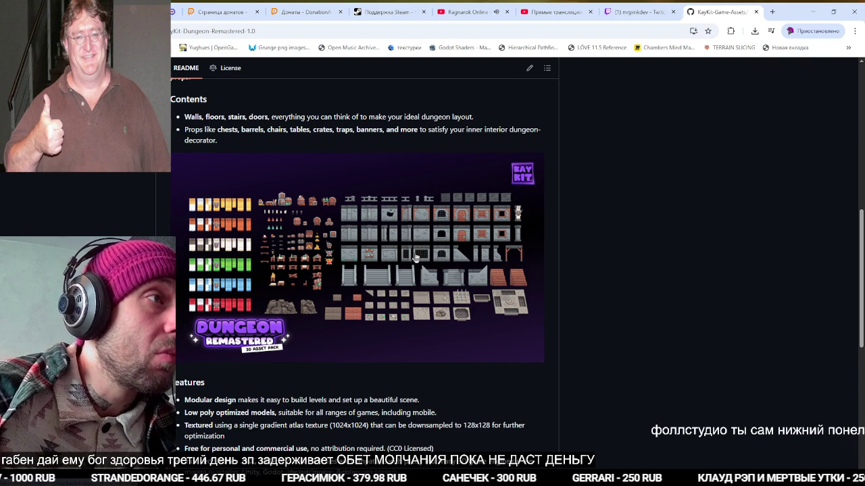
pyautogui.hotkey('alt', 'Tab')
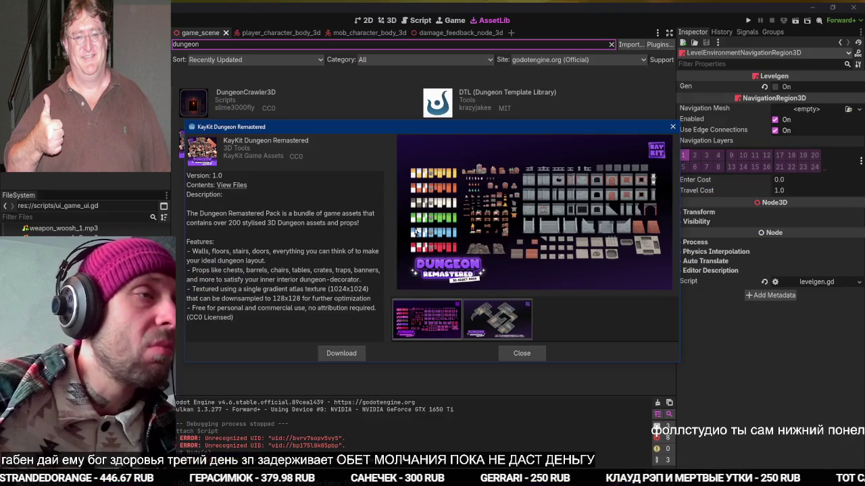
# Download and install KayKit Dungeon Remastered into addons/kaykit_dungeon_remastered, then switch to the browser
pyautogui.click(341, 354)
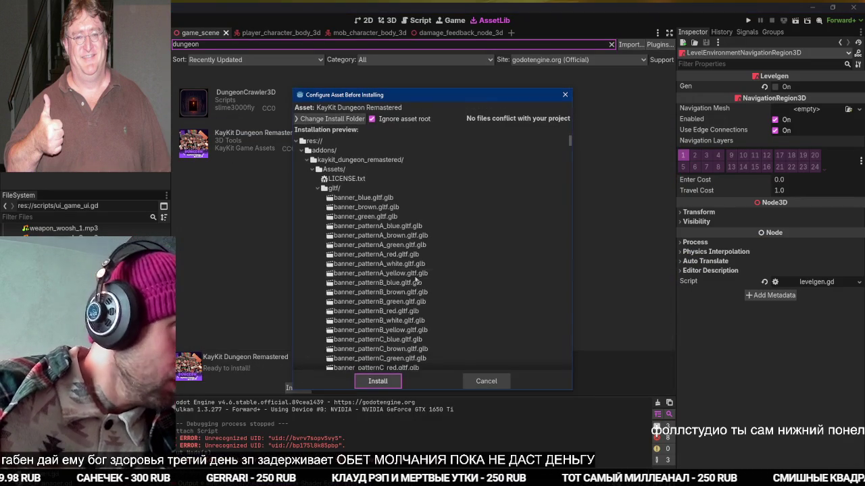
pyautogui.click(384, 380)
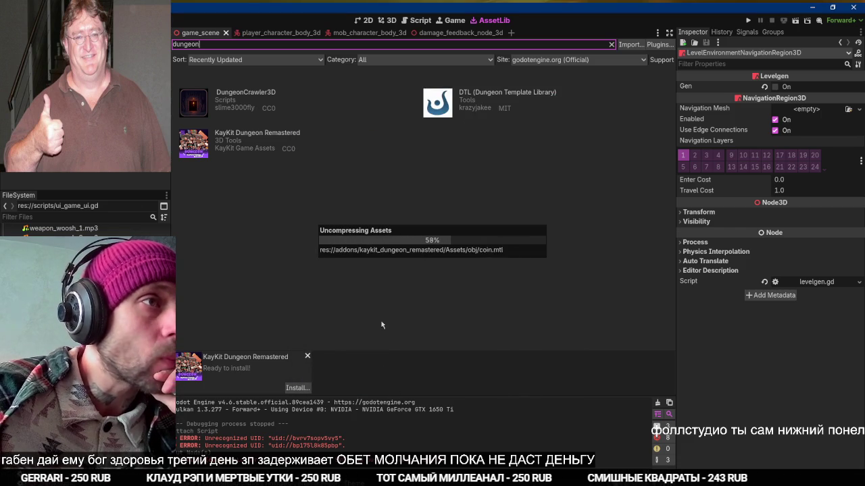
pyautogui.hotkey('alt', 'Tab')
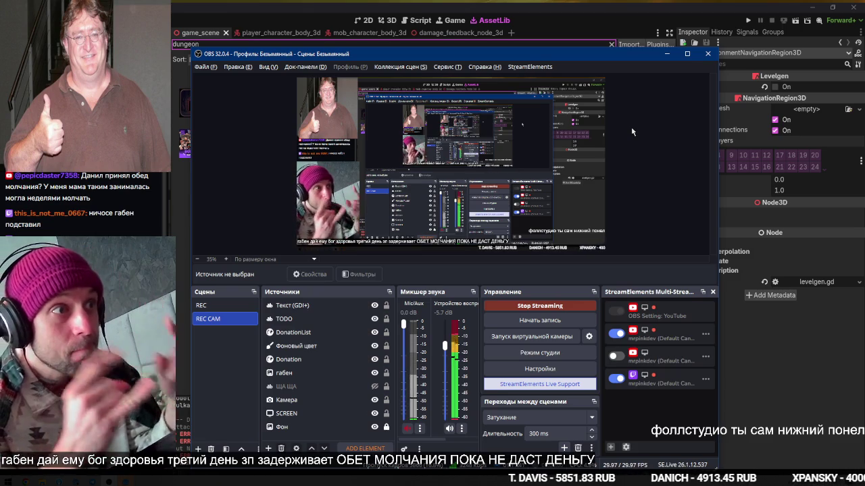
pyautogui.moveTo(642, 58)
pyautogui.mouseDown()
pyautogui.moveTo(658, 213)
pyautogui.moveTo(642, 471)
pyautogui.mouseUp()
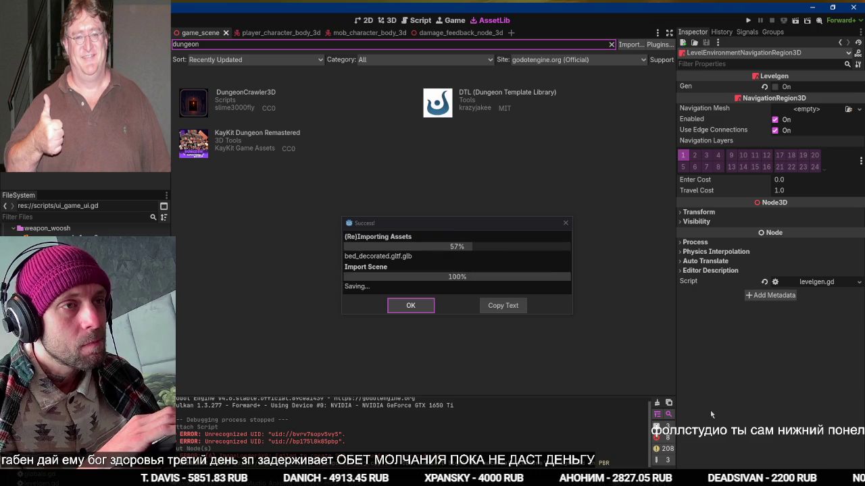
pyautogui.hotkey('alt', 'Tab')
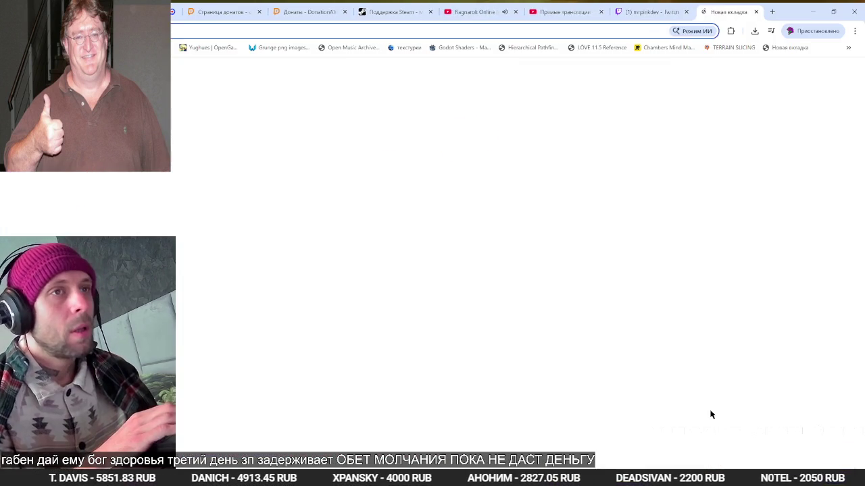
# Go to X and open the most recent direct-message conversation
pyautogui.write('x')
pyautogui.press('Return')
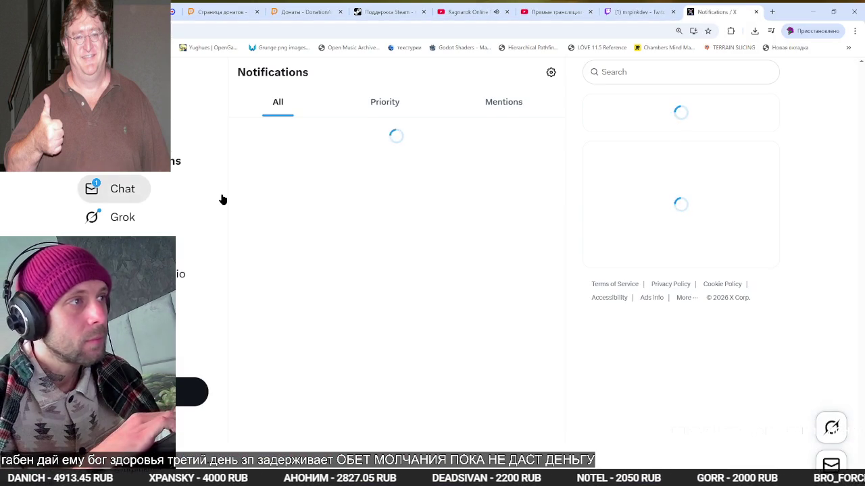
pyautogui.click(163, 194)
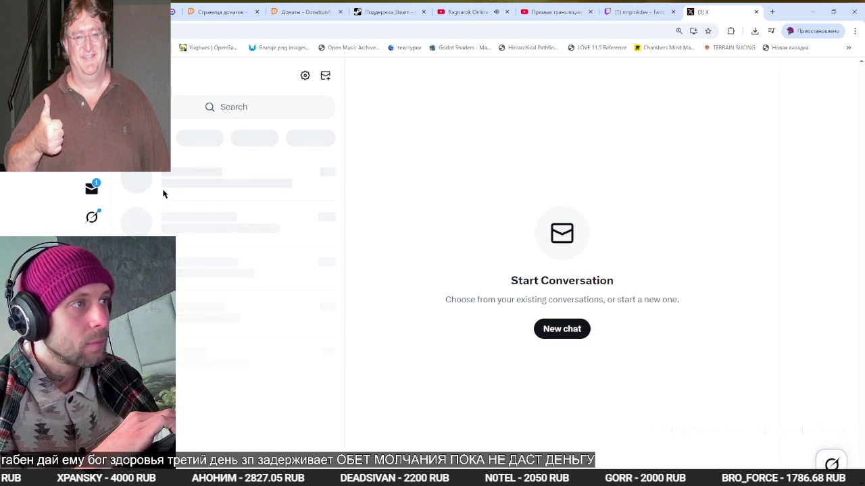
pyautogui.click(164, 194)
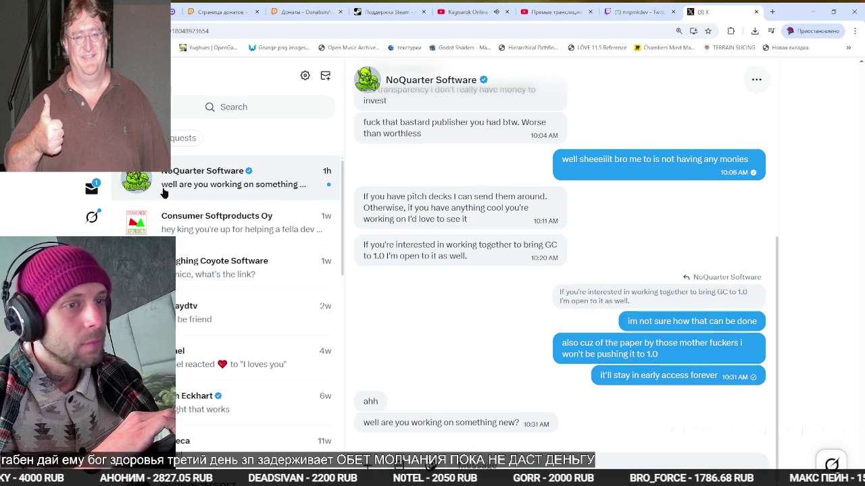
# Send replies about prototypes, a co-op car game, and joining if funding is found
pyautogui.press('super+space')
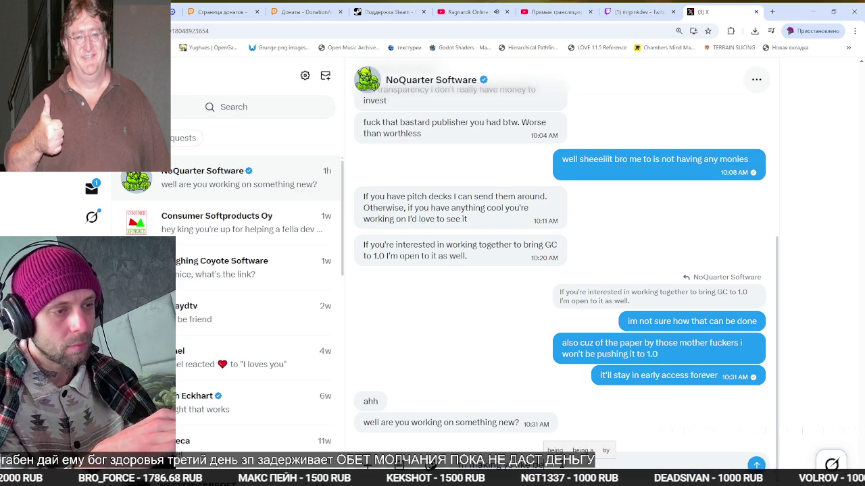
pyautogui.write('p kinda thing a')
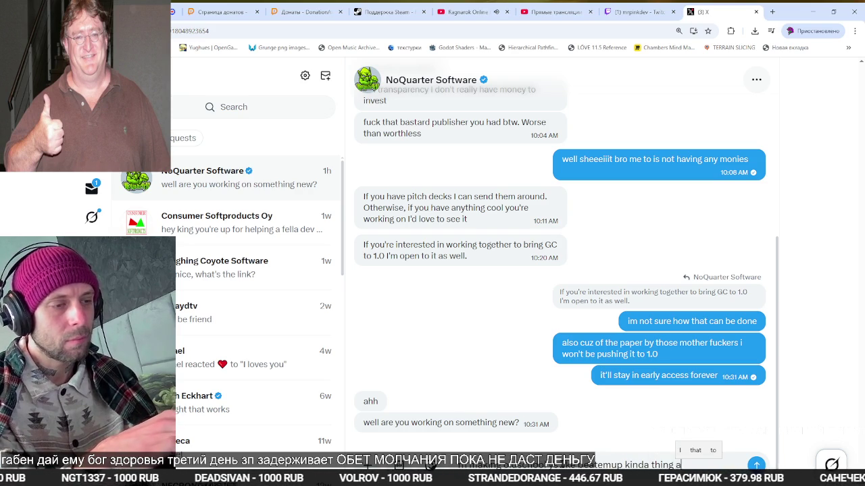
pyautogui.write('ons on stream')
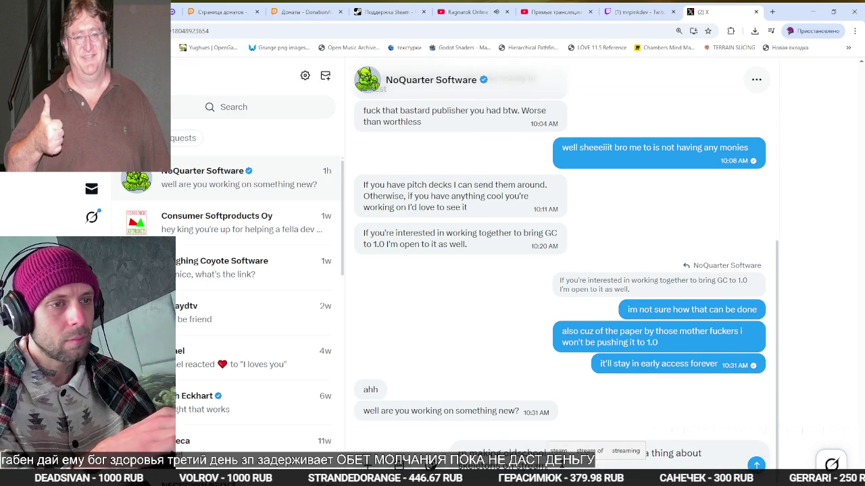
pyautogui.press('Return')
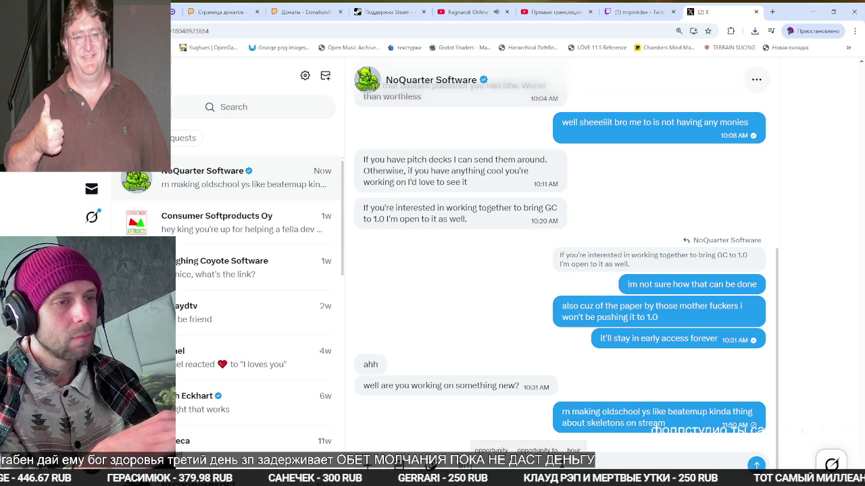
pyautogui.write('got a canon')
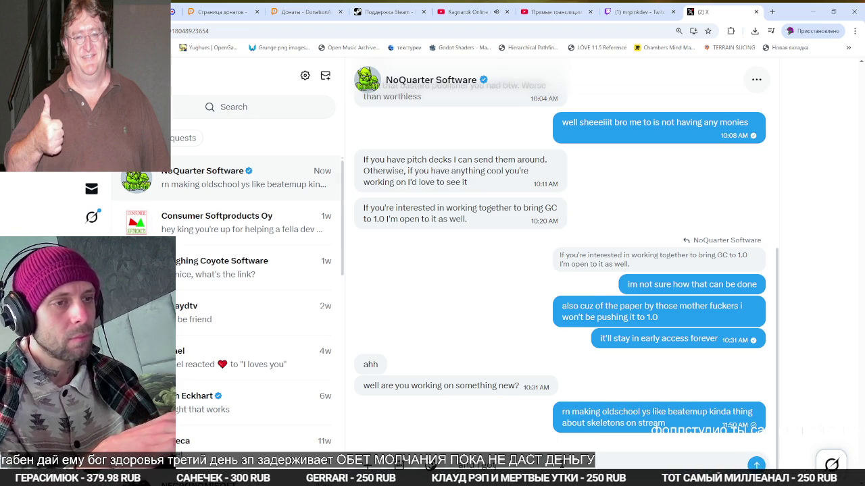
pyautogui.write(' tab')
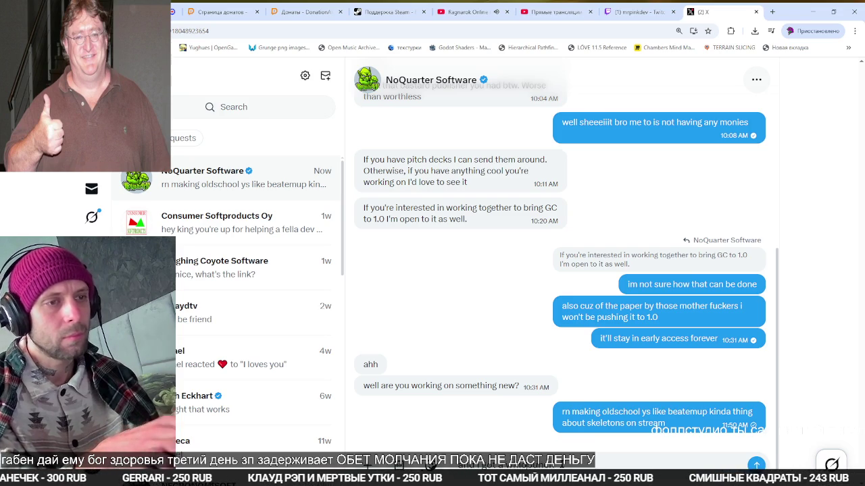
pyautogui.write('of protot')
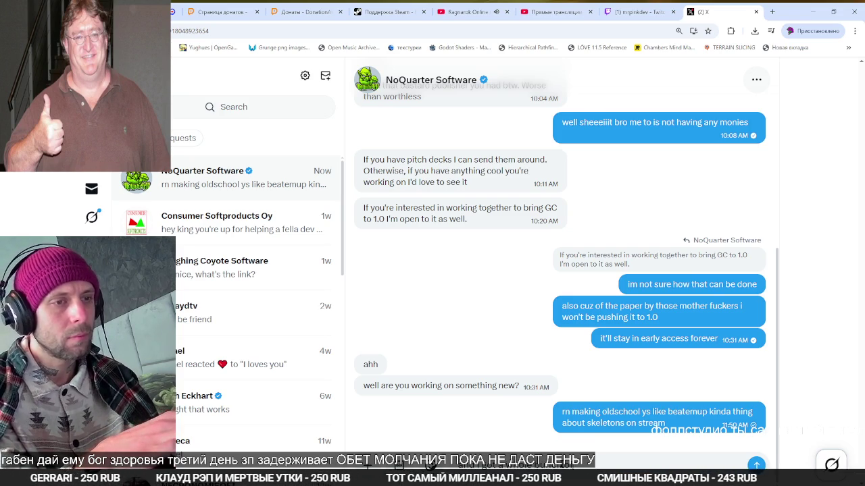
pyautogui.write('ypes')
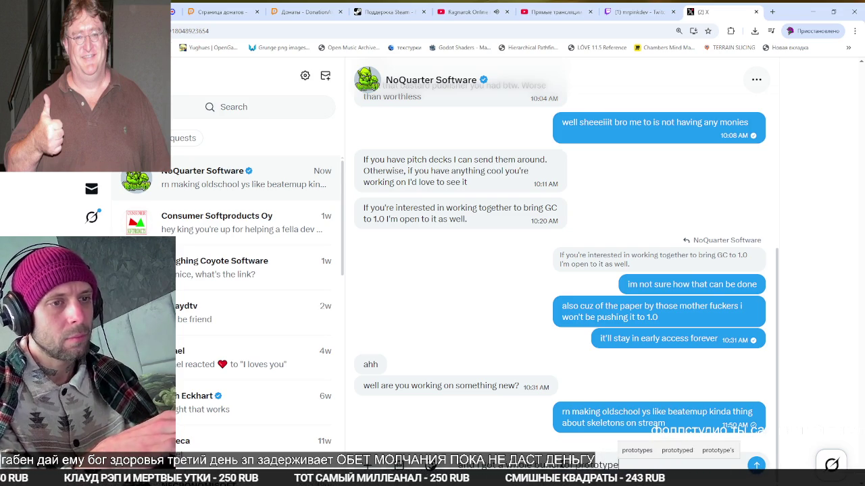
pyautogui.press('Return')
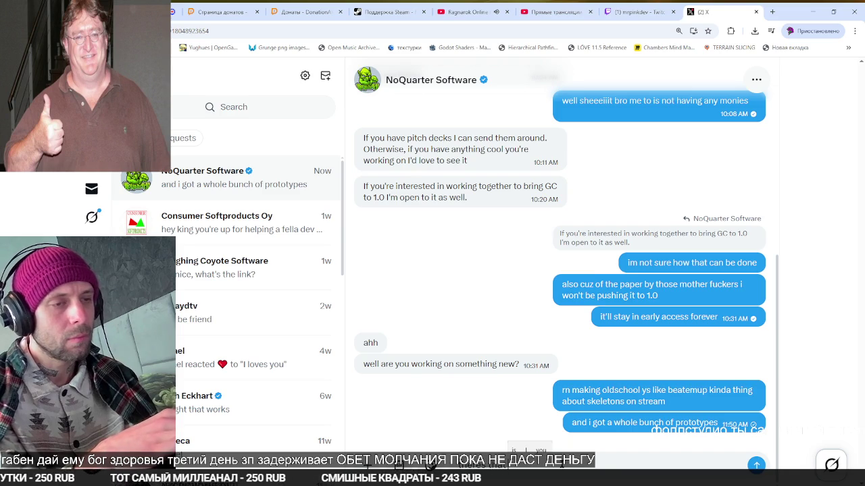
pyautogui.write('cool thing an')
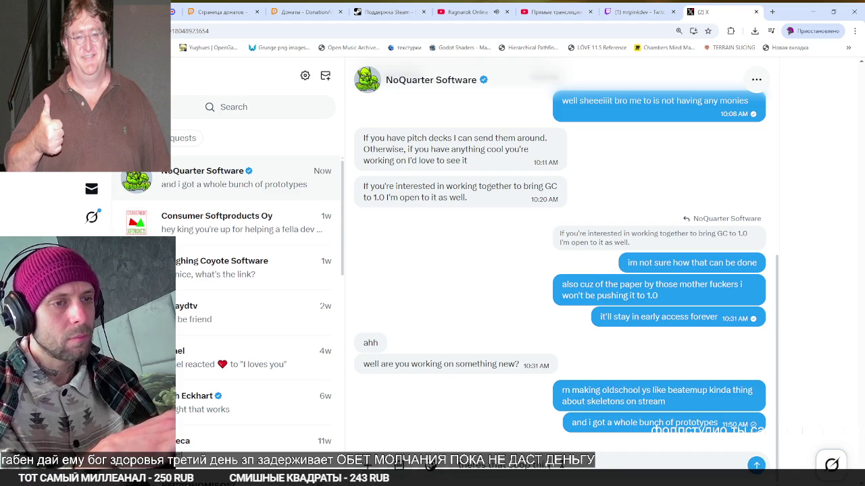
pyautogui.write('d a')
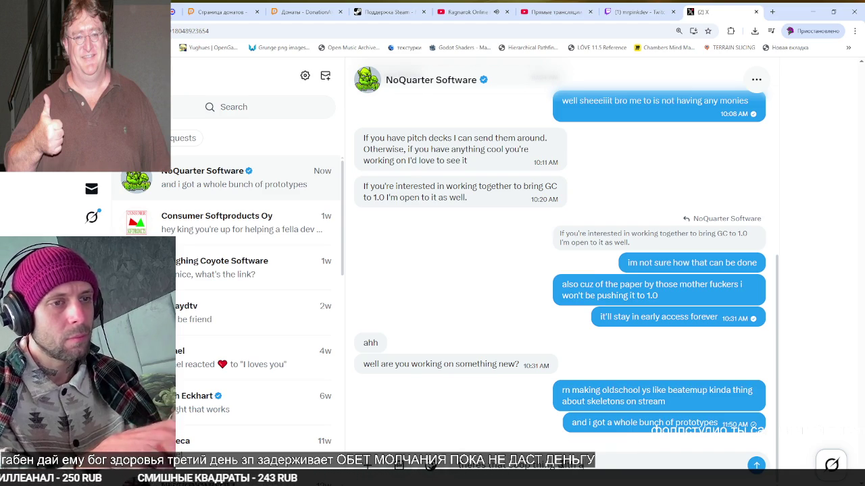
pyautogui.write('r')
pyautogui.press('Return')
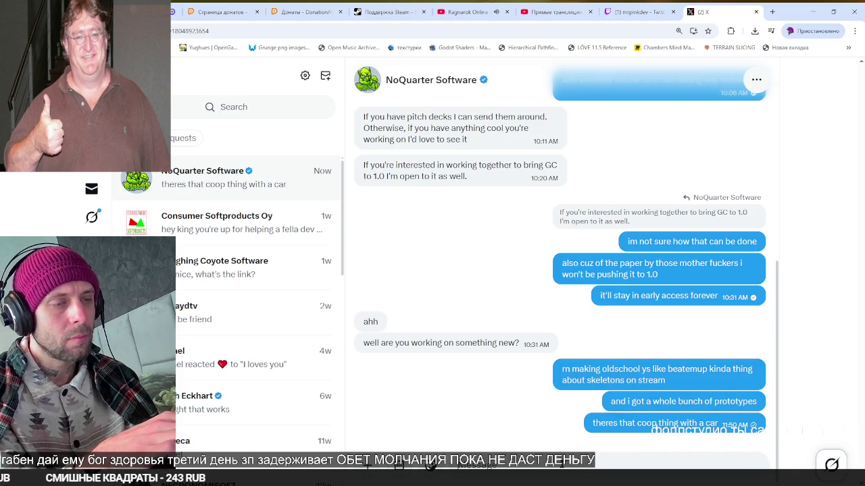
pyautogui.write('y')
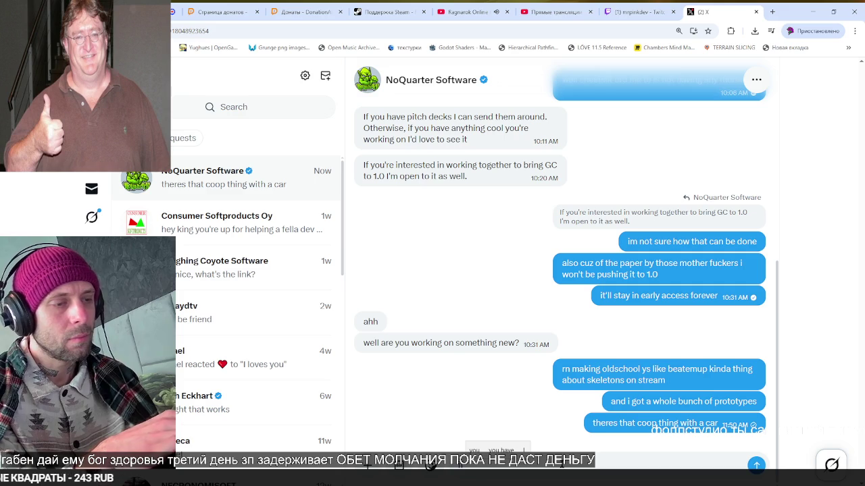
pyautogui.write('ou and')
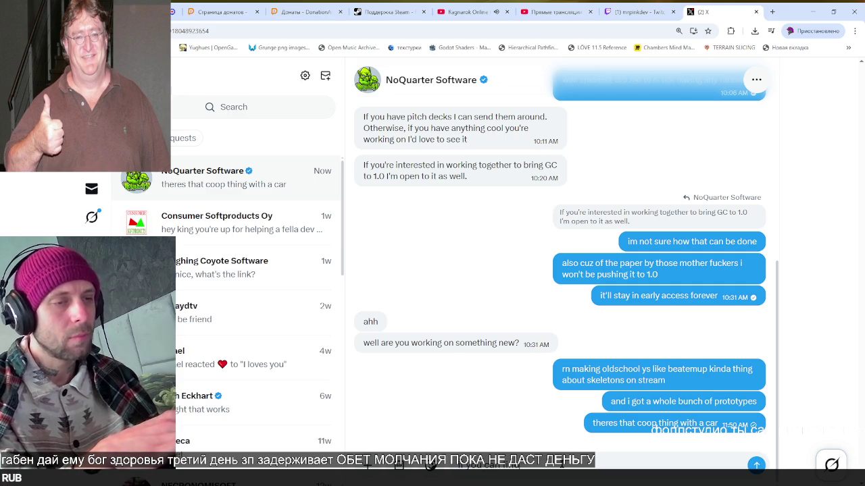
pyautogui.write('dd some')
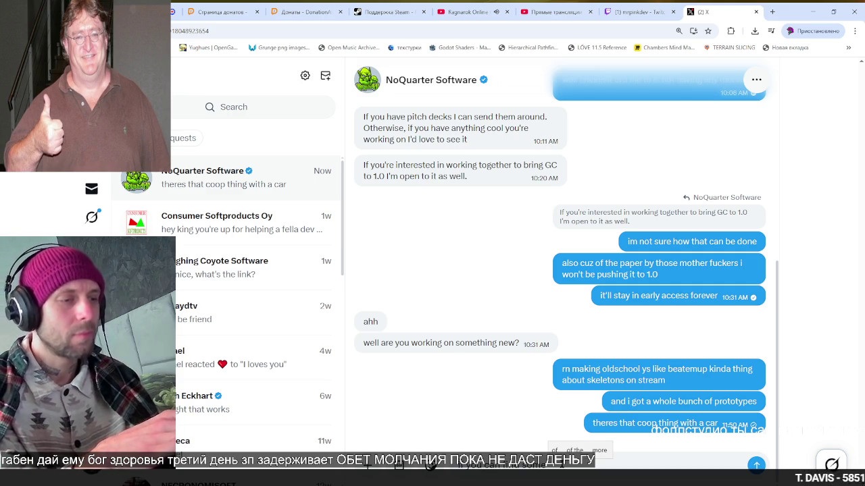
pyautogui.write('g in up')
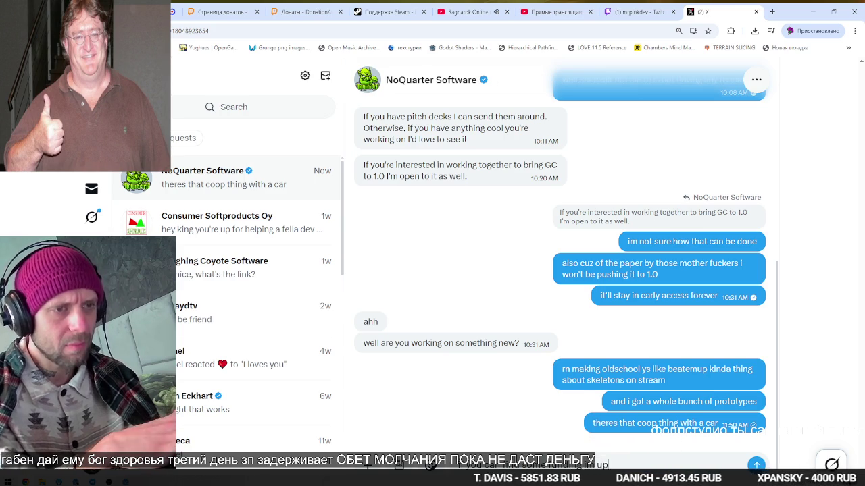
pyautogui.press('Return')
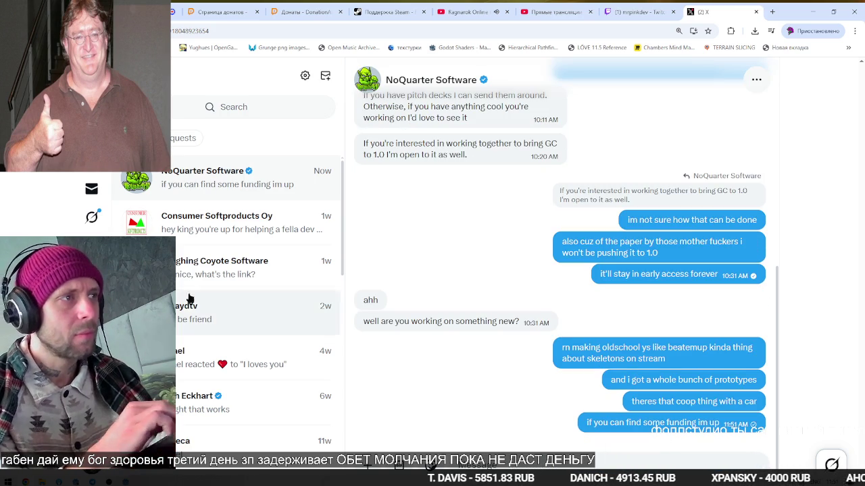
# Open X Notifications, then switch away from the browser toward Godot
pyautogui.click(92, 160)
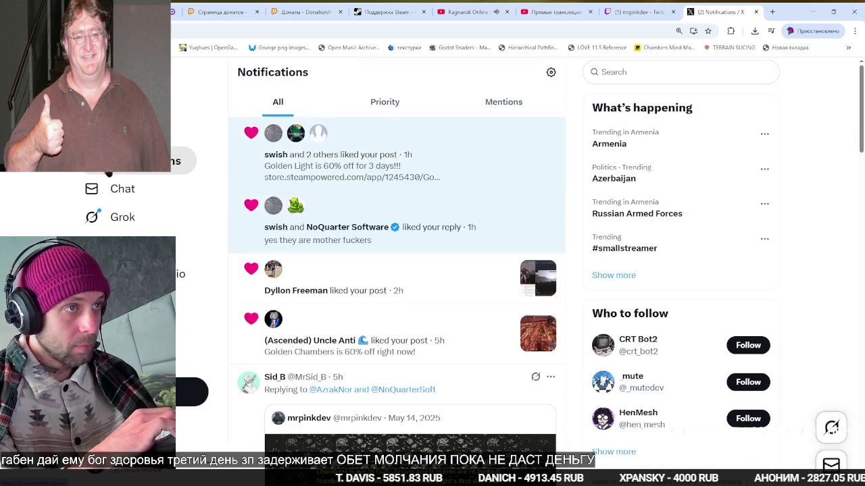
pyautogui.hotkey('ctrl', 'shift', 'Tab')
pyautogui.hotkey('alt', 'Tab')
pyautogui.hotkey('alt', 'Tab')
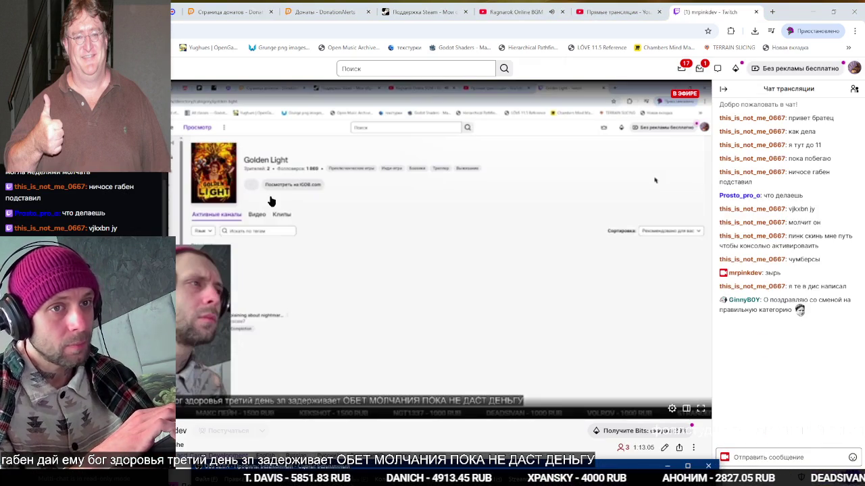
pyautogui.hotkey('alt', 'Tab')
# Dismiss the KayKit Dungeon Remastered 'installed successfully' notice and return to the 3D view
pyautogui.click(313, 214)
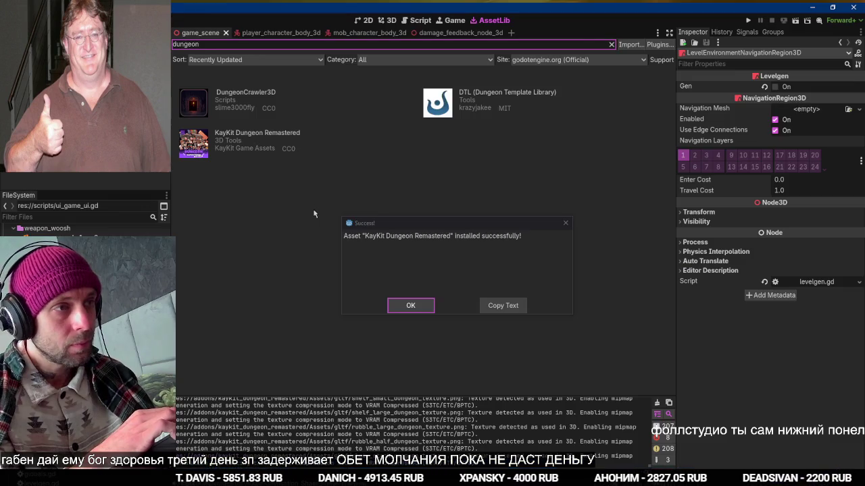
pyautogui.click(426, 309)
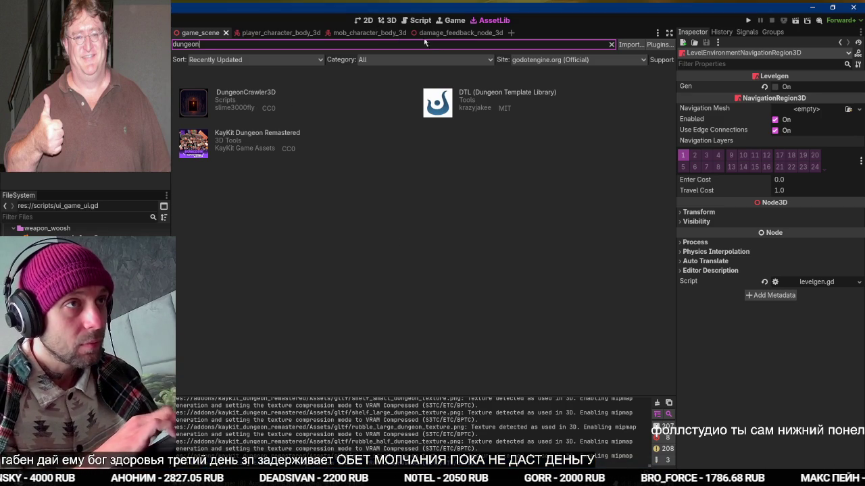
pyautogui.click(387, 20)
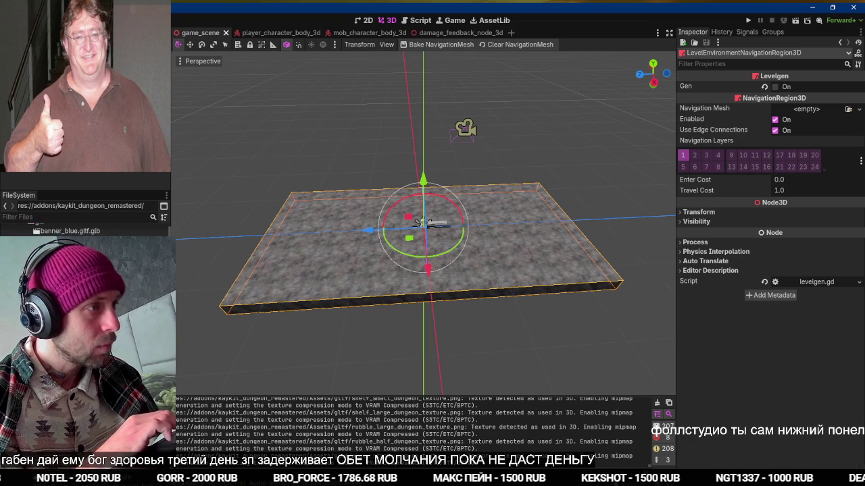
pyautogui.scroll(-1, 84, 230)
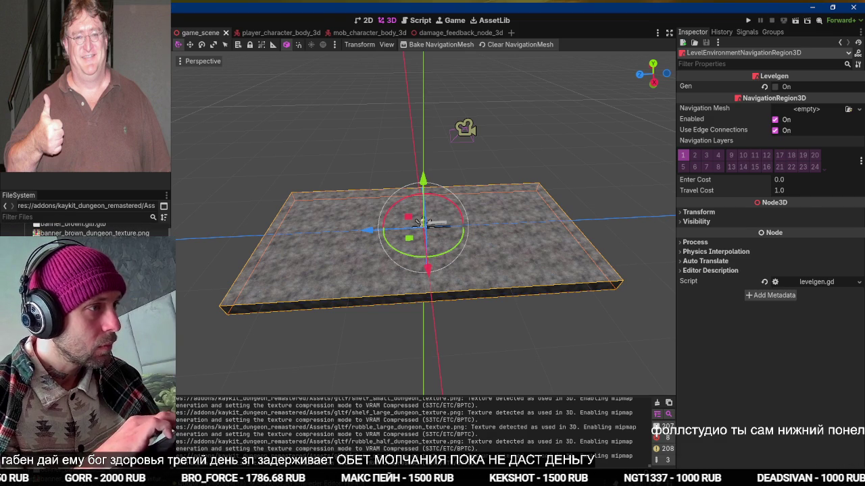
pyautogui.click(95, 271)
pyautogui.scroll(-1, 84, 230)
pyautogui.scroll(-5, 85, 230)
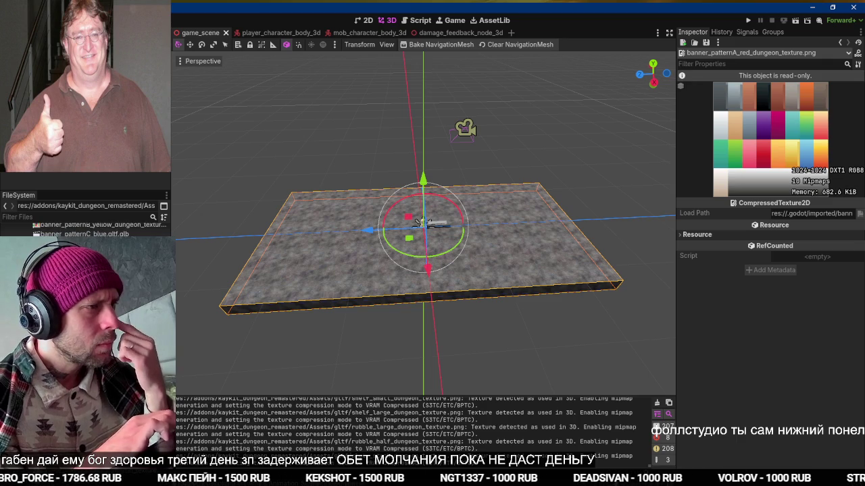
pyautogui.scroll(-6, 85, 229)
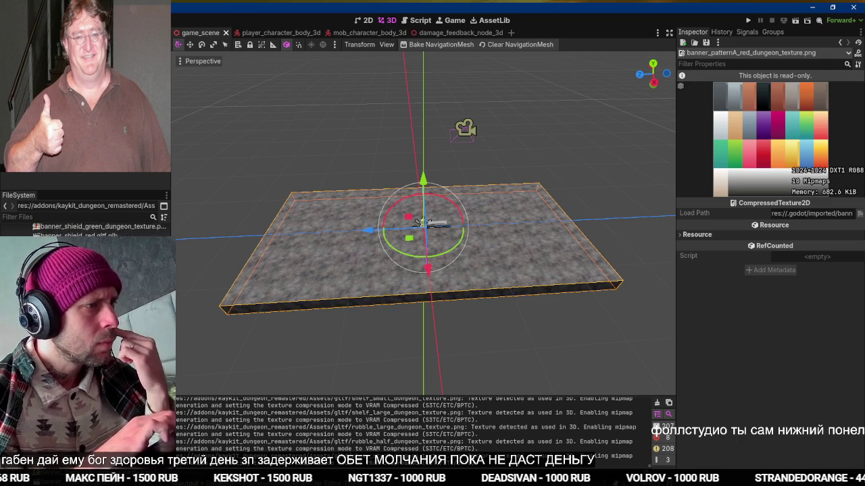
pyautogui.scroll(-2, 85, 230)
pyautogui.scroll(-5, 84, 229)
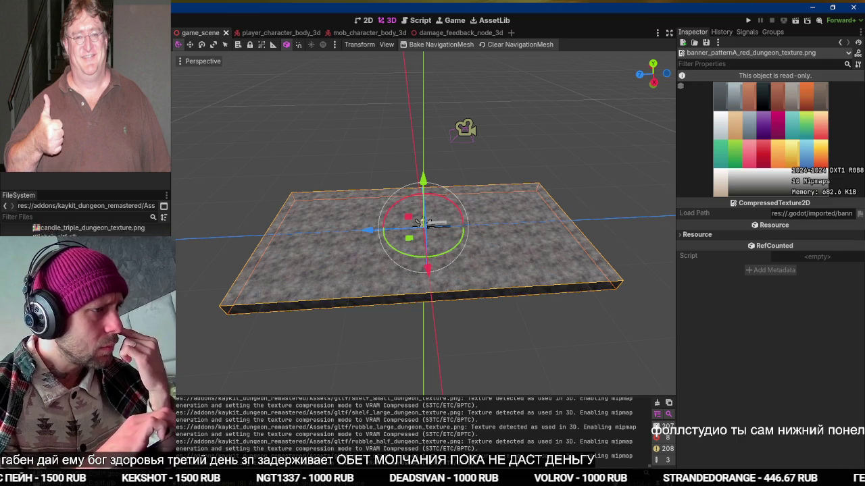
pyautogui.moveTo(351, 360)
pyautogui.mouseDown()
pyautogui.moveTo(347, 308)
pyautogui.moveTo(358, 315)
pyautogui.mouseUp()
pyautogui.press('f')
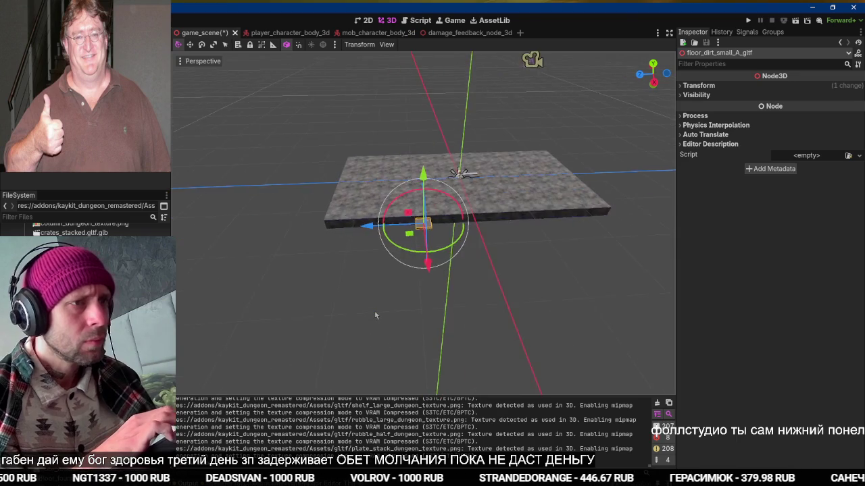
pyautogui.scroll(5, 376, 316)
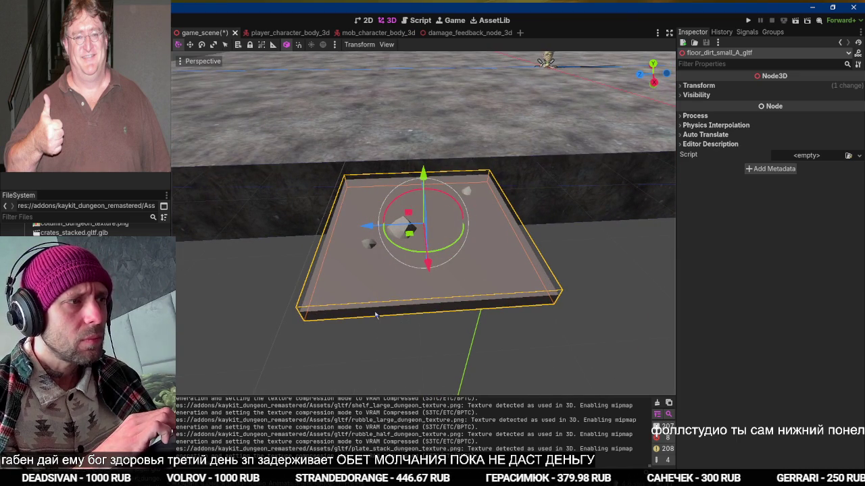
pyautogui.press('Delete')
pyautogui.moveTo(67, 291)
pyautogui.mouseDown()
pyautogui.moveTo(177, 295)
pyautogui.moveTo(101, 298)
pyautogui.mouseUp()
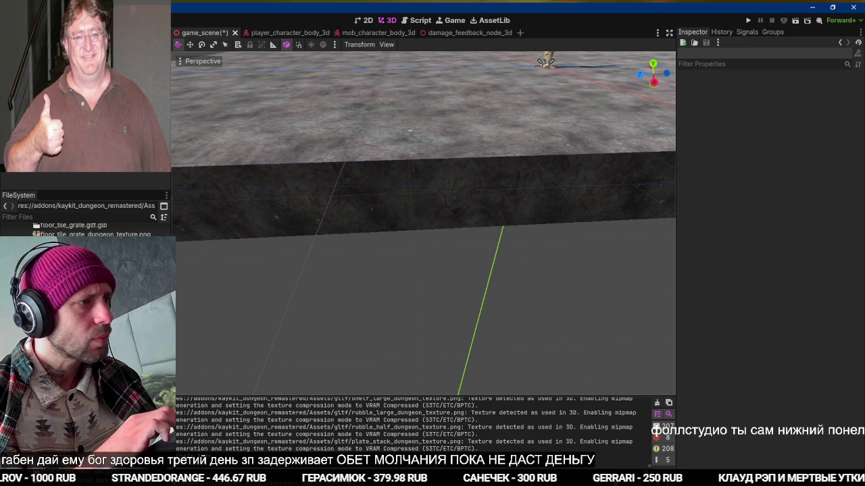
pyautogui.scroll(-2, 84, 233)
pyautogui.scroll(-1, 85, 230)
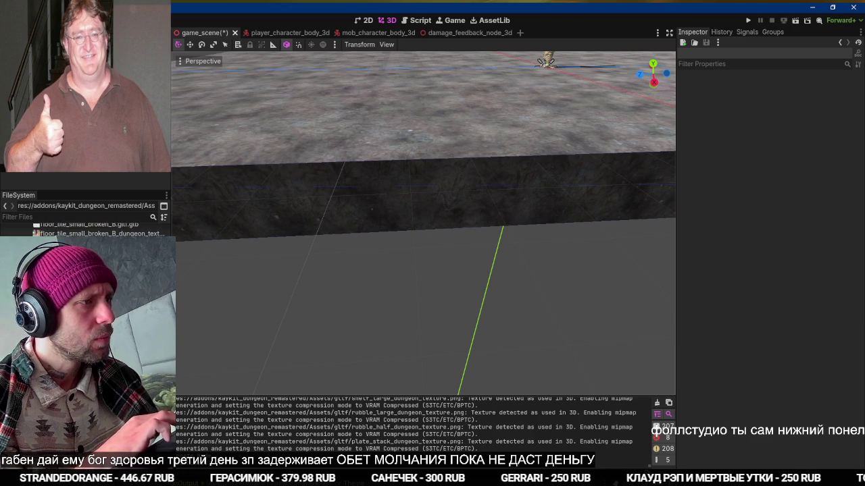
pyautogui.moveTo(81, 242)
pyautogui.mouseDown()
pyautogui.moveTo(308, 291)
pyautogui.moveTo(121, 282)
pyautogui.mouseUp()
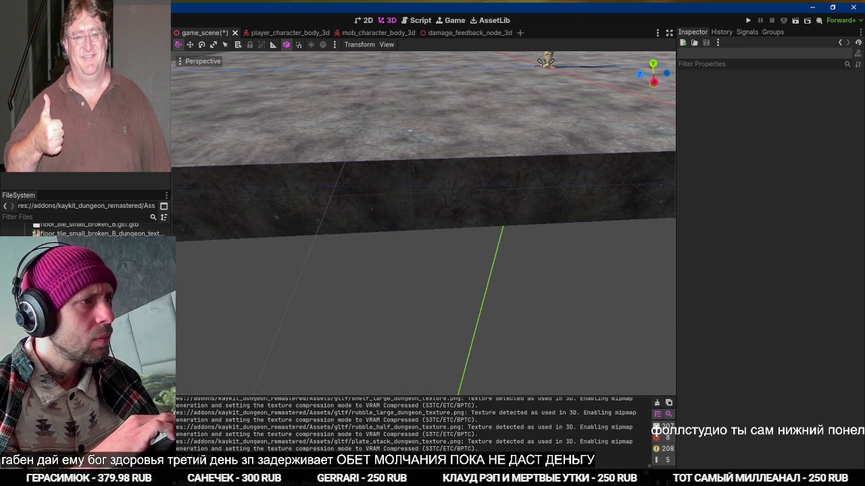
pyautogui.moveTo(88, 244)
pyautogui.mouseDown()
pyautogui.moveTo(135, 257)
pyautogui.moveTo(308, 247)
pyautogui.moveTo(162, 263)
pyautogui.mouseUp()
pyautogui.scroll(-2, 136, 257)
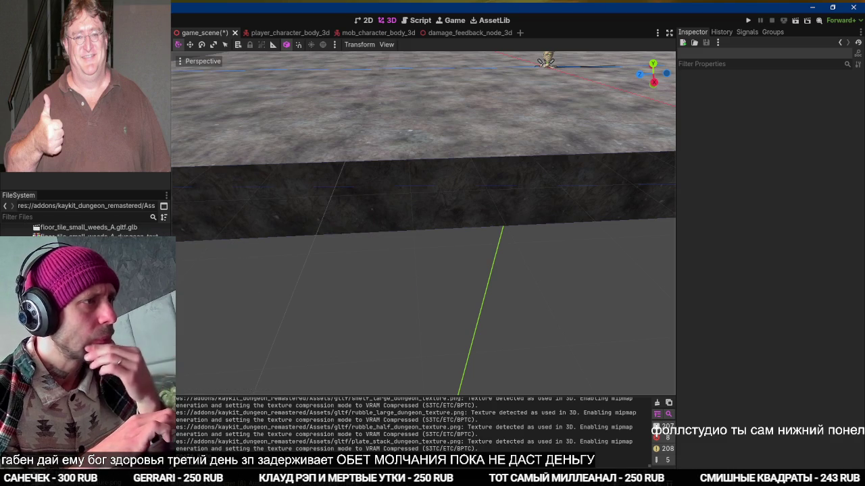
pyautogui.scroll(-3, 135, 257)
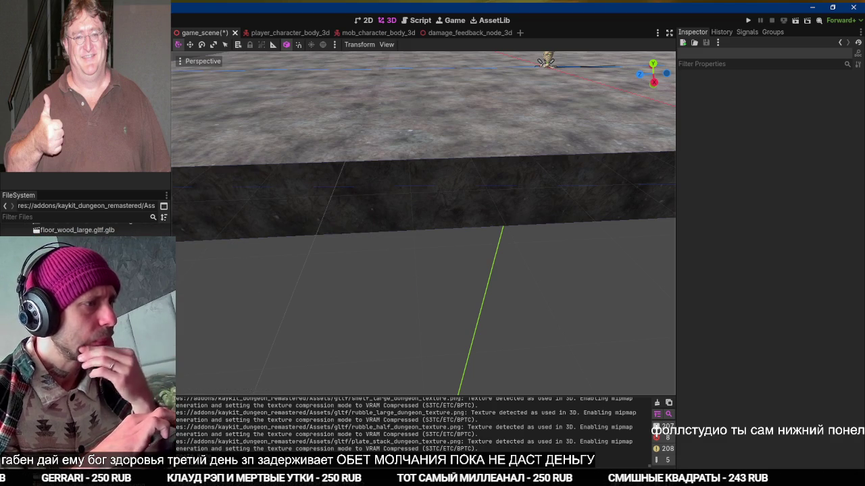
pyautogui.moveTo(74, 230)
pyautogui.mouseDown()
pyautogui.moveTo(331, 328)
pyautogui.moveTo(207, 427)
pyautogui.mouseUp()
pyautogui.scroll(-4, 101, 229)
pyautogui.scroll(-8, 101, 229)
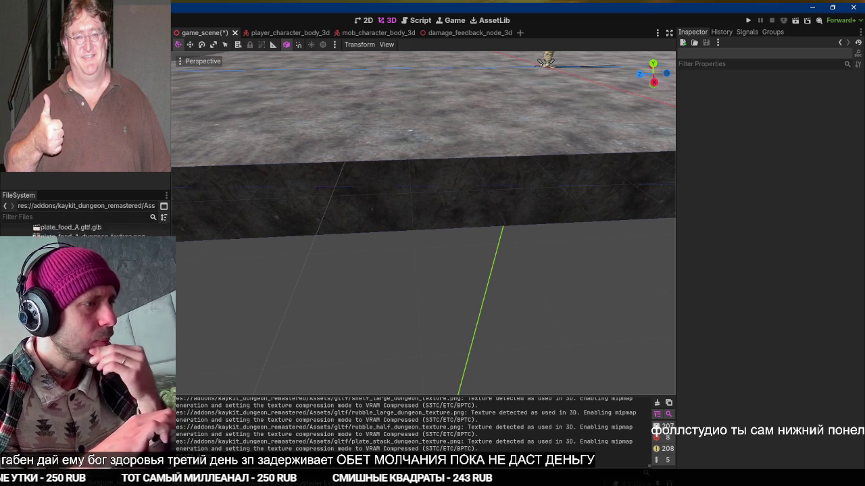
pyautogui.scroll(-8, 101, 230)
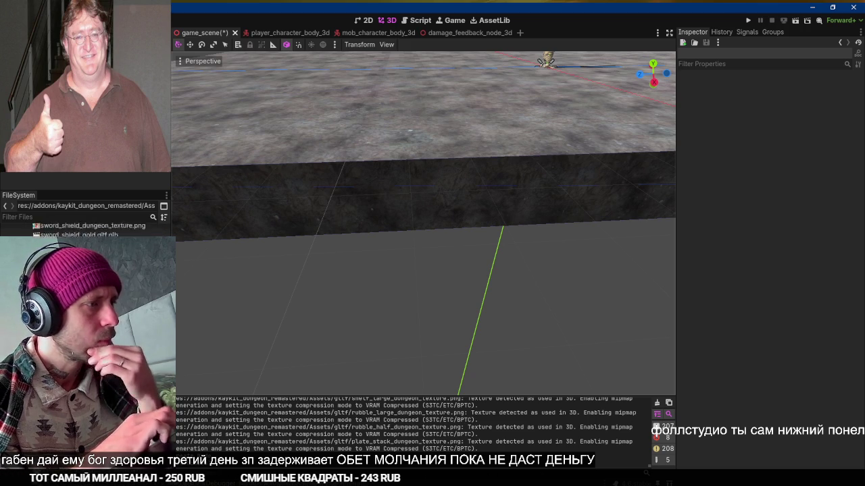
pyautogui.scroll(-5, 102, 230)
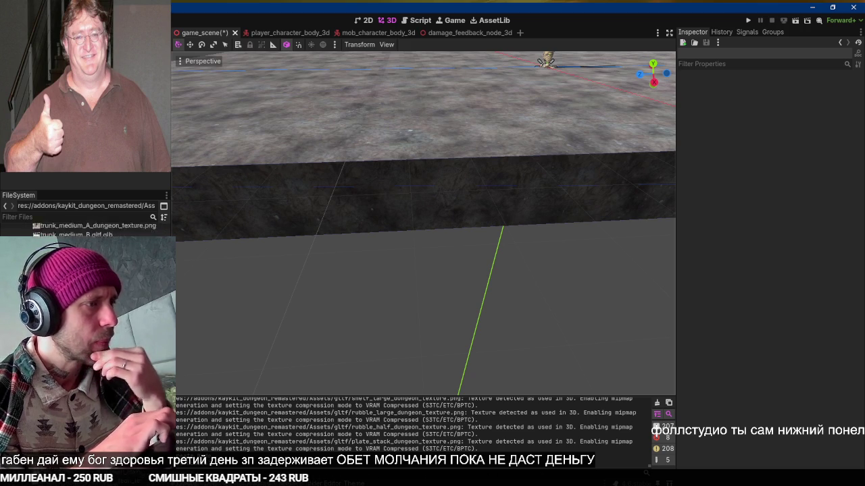
pyautogui.moveTo(94, 253); pyautogui.dragTo(404, 265)
# Rotate the arched wall about its vertical axis and slide it 23 units along X
pyautogui.press('f')
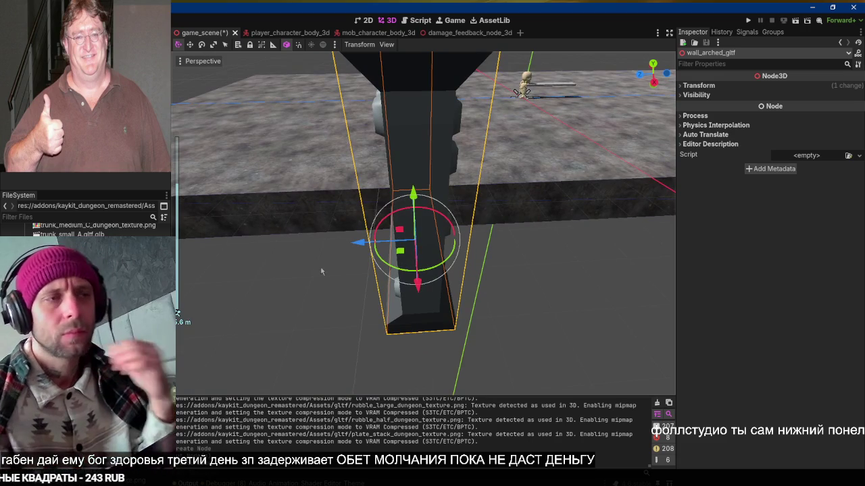
pyautogui.scroll(-5, 412, 253)
pyautogui.scroll(4, 429, 244)
pyautogui.scroll(-4, 436, 247)
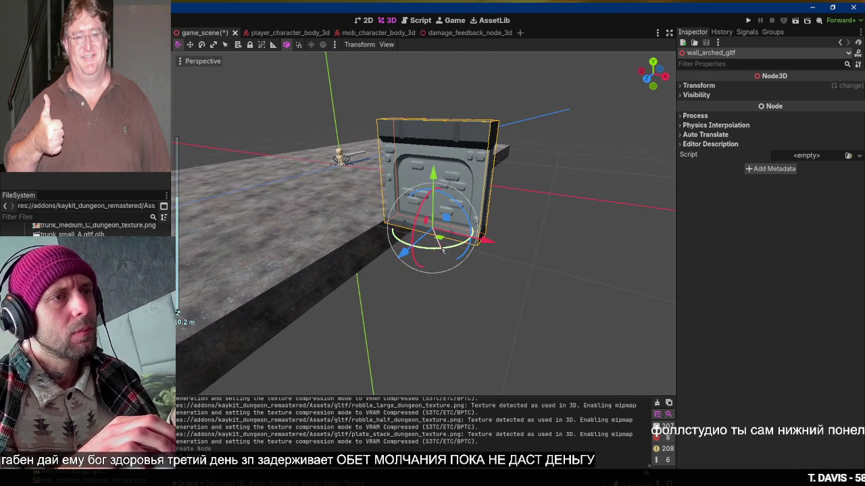
pyautogui.moveTo(443, 250); pyautogui.dragTo(413, 256)
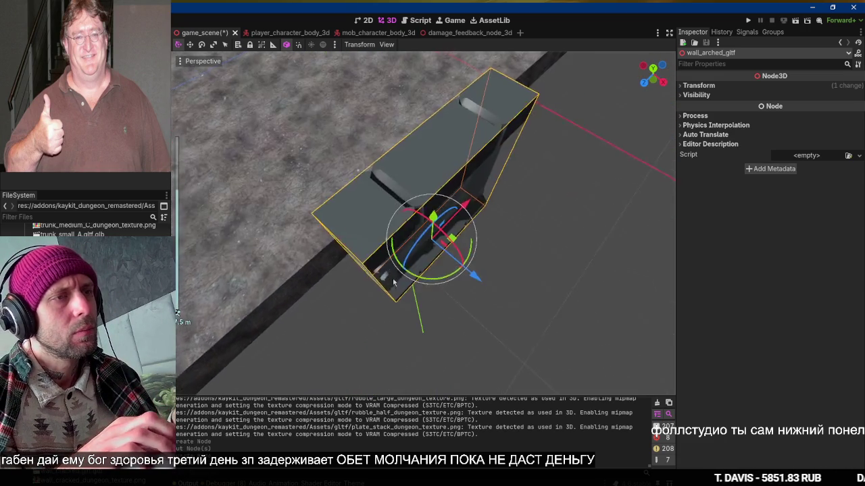
pyautogui.scroll(-3, 393, 283)
pyautogui.moveTo(440, 196)
pyautogui.mouseDown()
pyautogui.moveTo(415, 186)
pyautogui.moveTo(296, 52)
pyautogui.moveTo(302, 60)
pyautogui.mouseUp()
pyautogui.scroll(-5, 427, 127)
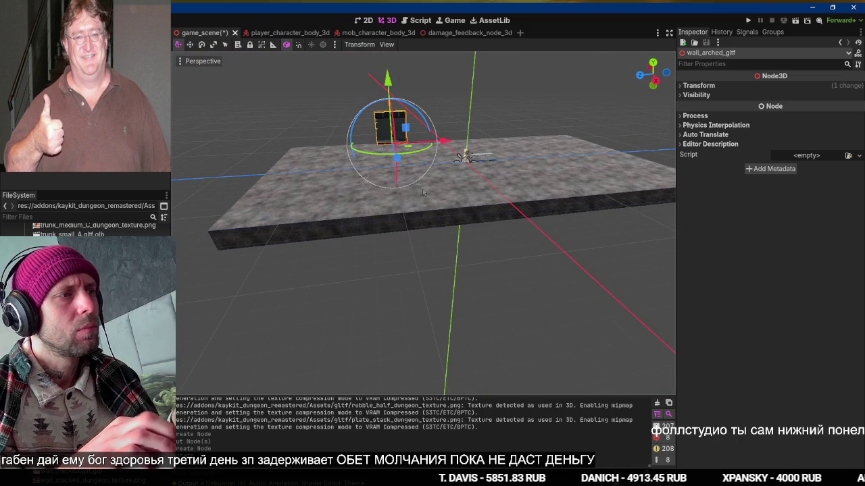
pyautogui.scroll(3, 400, 239)
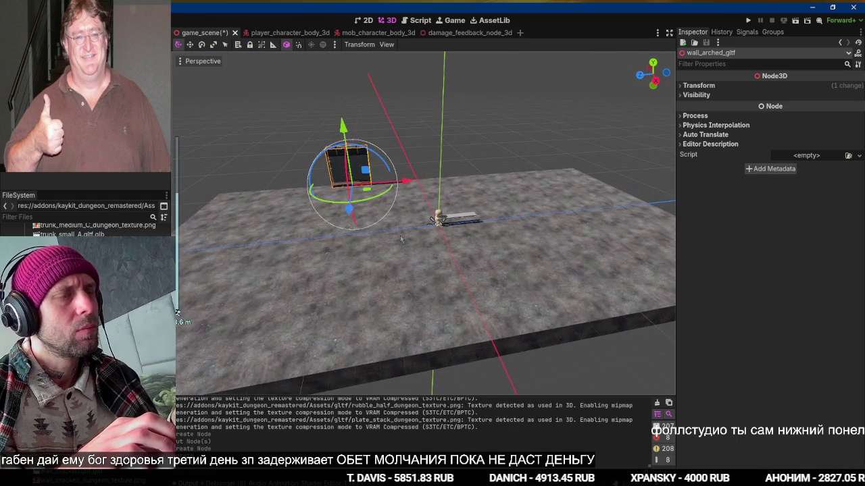
# Duplicate the wall twice, shifting one copy along Z and another along X, then run the game
pyautogui.hotkey('ctrl', 'd')
pyautogui.moveTo(355, 215)
pyautogui.mouseDown()
pyautogui.moveTo(322, 283)
pyautogui.moveTo(338, 412)
pyautogui.mouseUp()
pyautogui.hotkey('ctrl', 'd')
pyautogui.moveTo(381, 366); pyautogui.dragTo(476, 348)
pyautogui.press('F5')
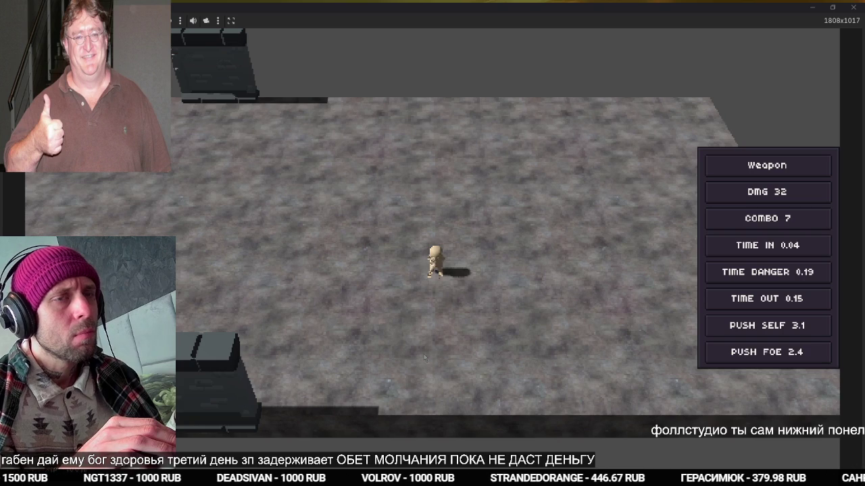
# Walk the character past the walls with A, D and S, stop the game, and show the 2D canvas
pyautogui.press('a')
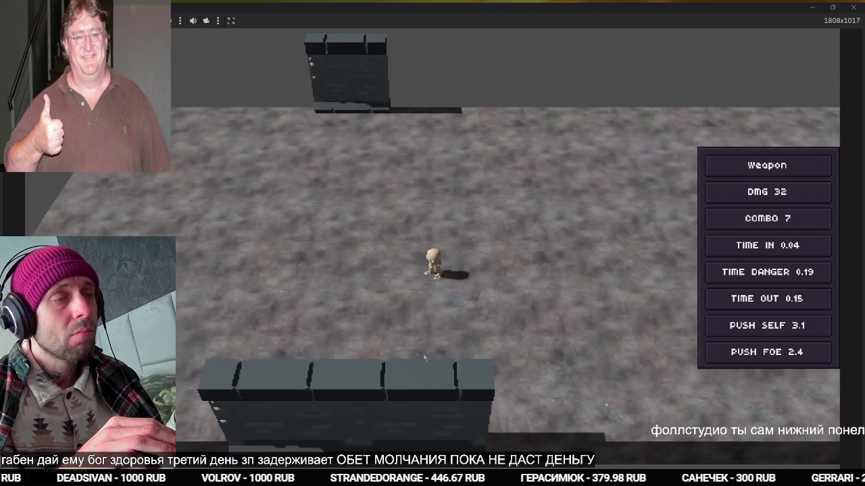
pyautogui.press('a')
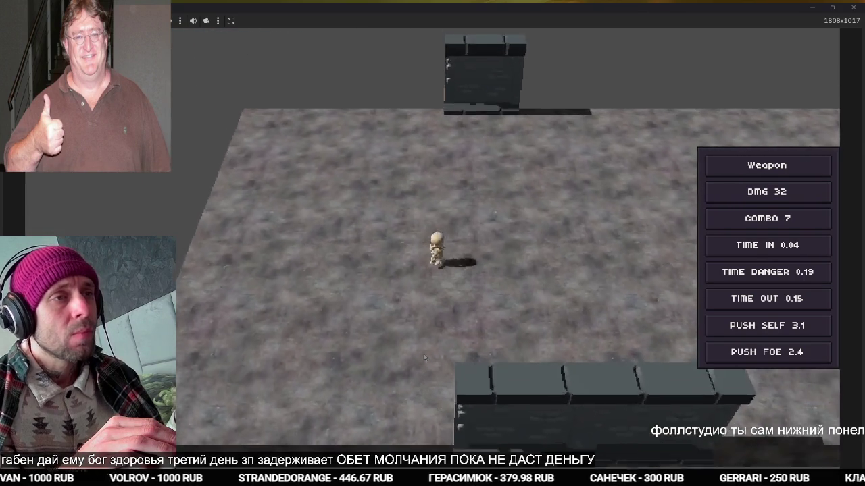
pyautogui.press('d')
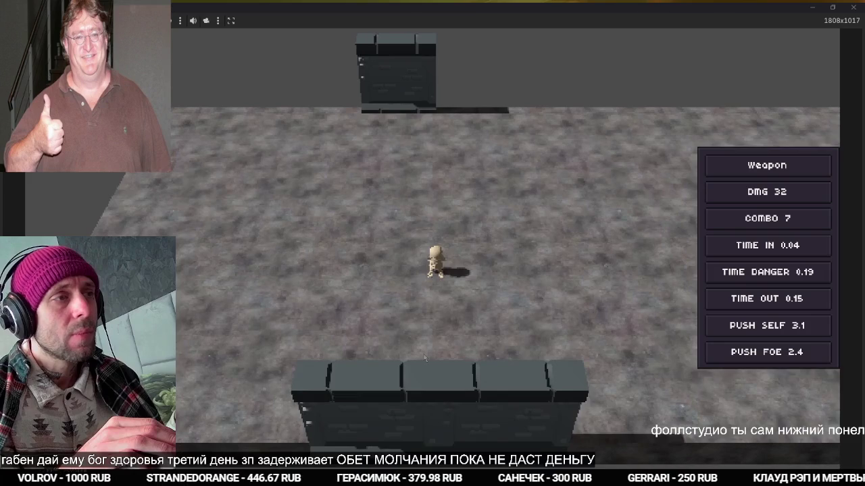
pyautogui.press('s')
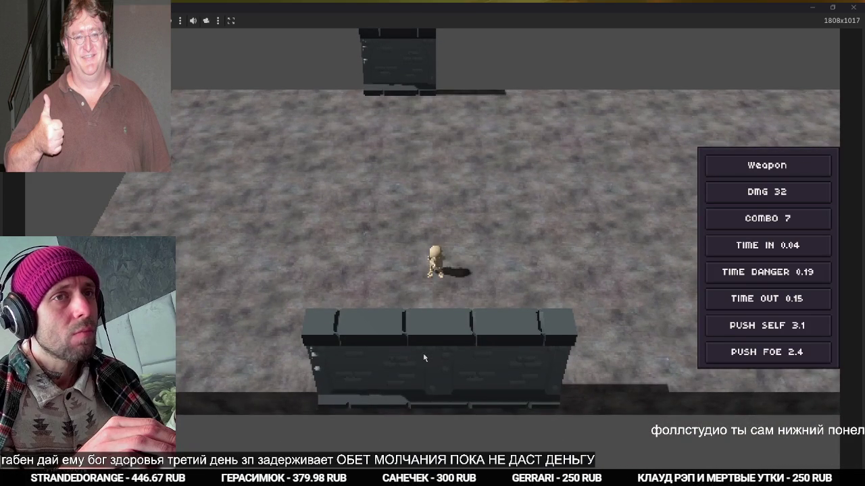
pyautogui.press('F8')
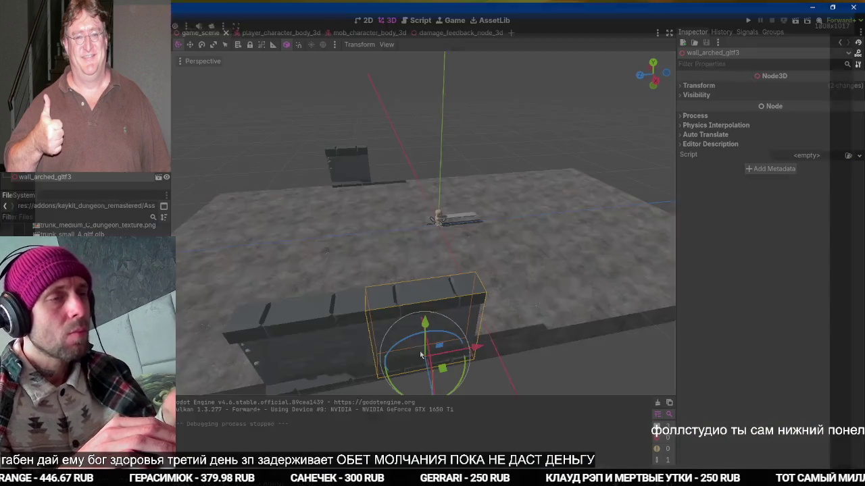
pyautogui.hotkey('ctrl', 'F1')
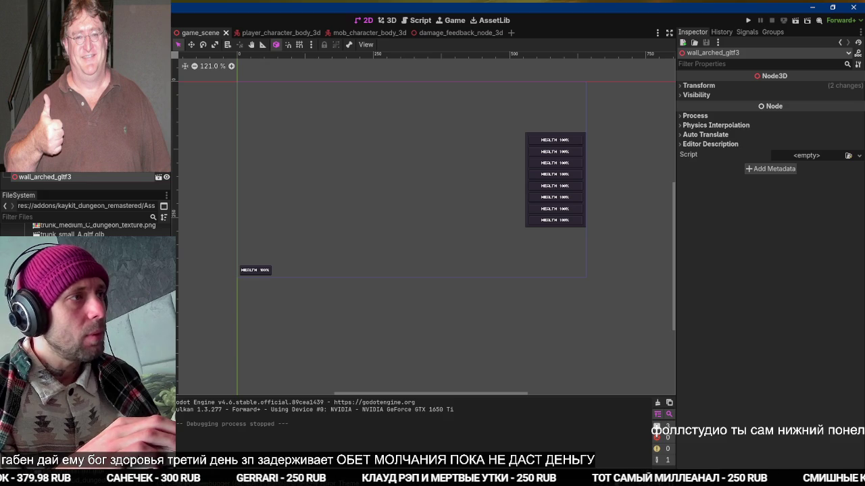
# Resize the WeaponInfoPanel to 112×172 and anchor it bottom-left
pyautogui.click(256, 271)
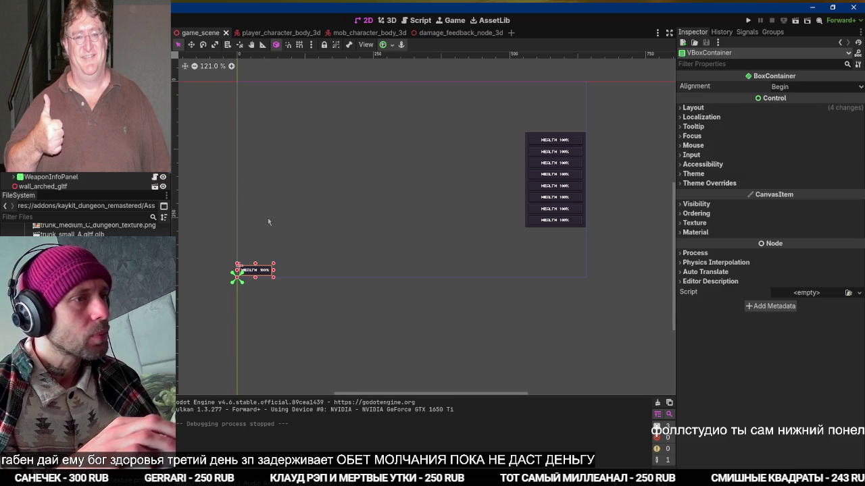
pyautogui.click(51, 176)
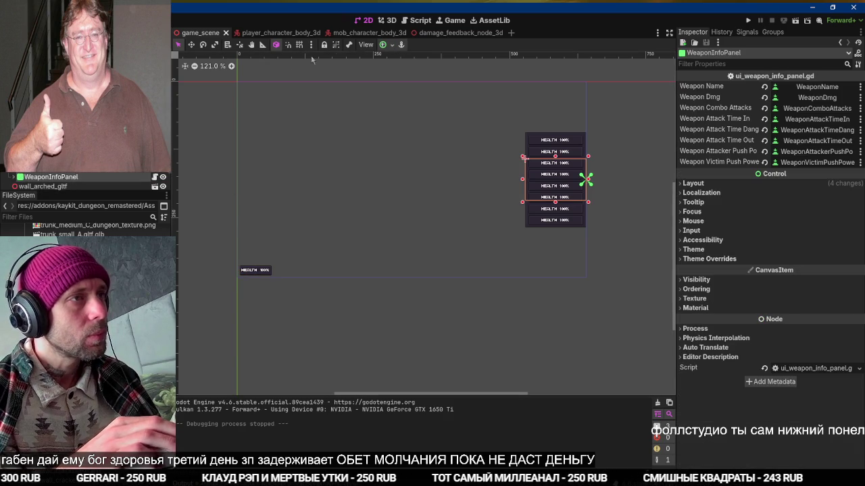
pyautogui.click(383, 44)
pyautogui.click(386, 103)
pyautogui.click(543, 6)
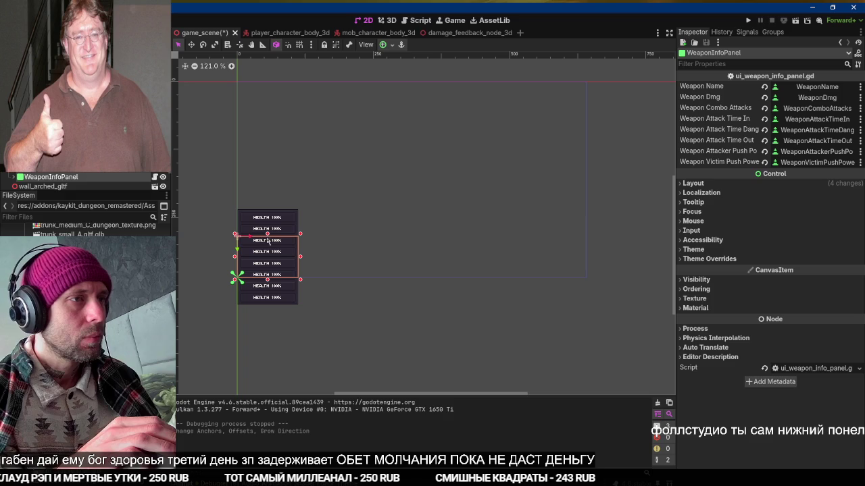
pyautogui.moveTo(268, 237); pyautogui.dragTo(268, 209)
pyautogui.click(382, 45)
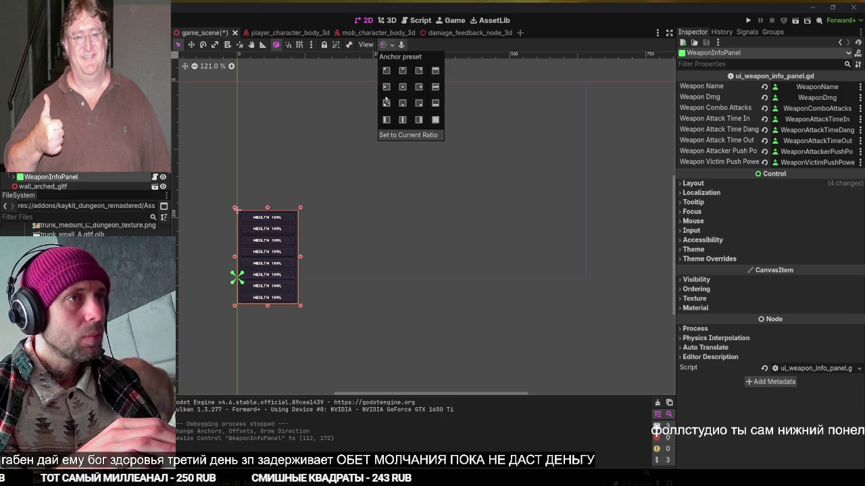
pyautogui.click(387, 102)
pyautogui.click(542, 6)
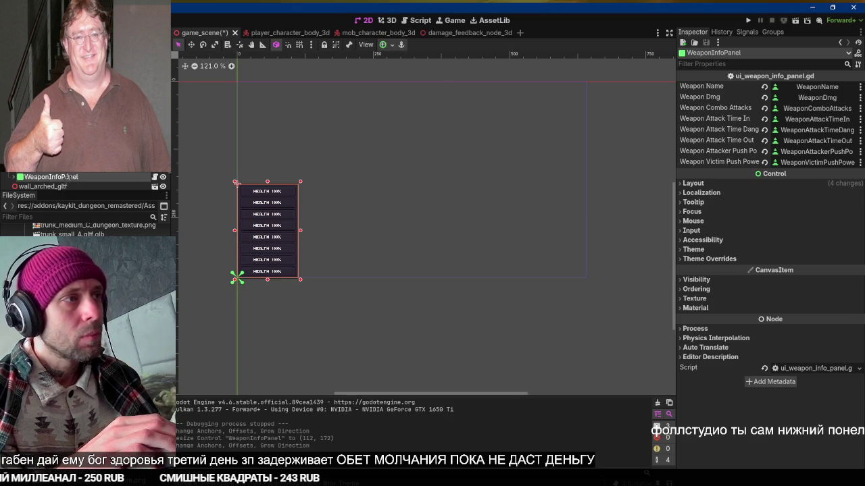
pyautogui.click(696, 184)
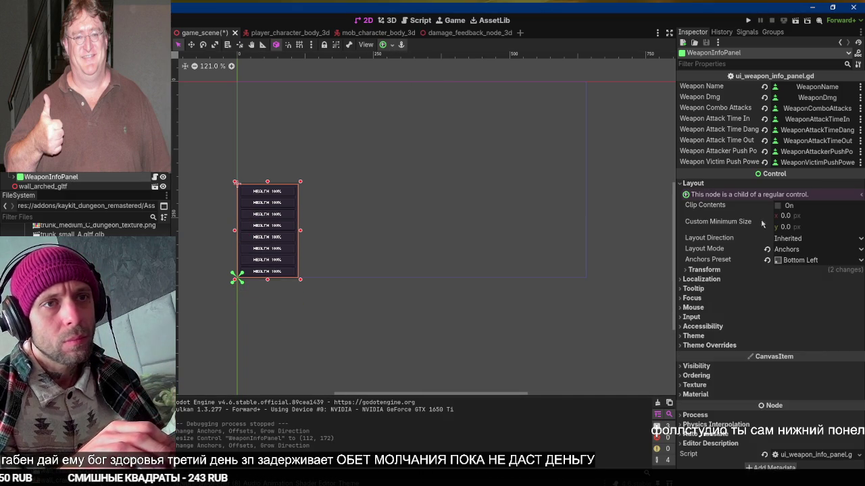
# Move the separate HEALTH bar container just above the weapon panel, nudging it up slightly
pyautogui.click(264, 270)
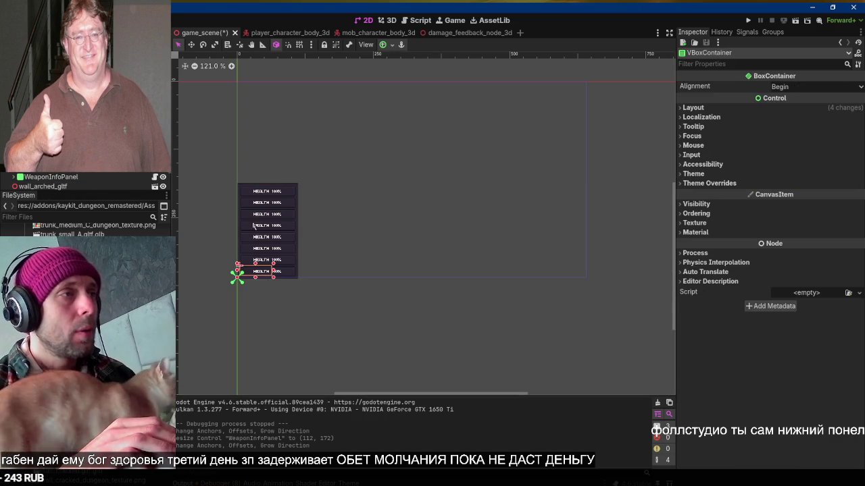
pyautogui.press('w')
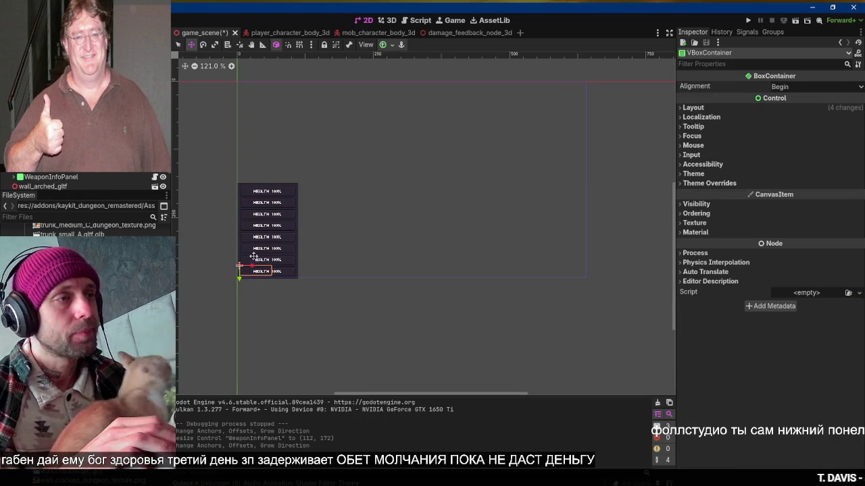
pyautogui.moveTo(254, 270); pyautogui.dragTo(252, 178)
pyautogui.click(401, 45)
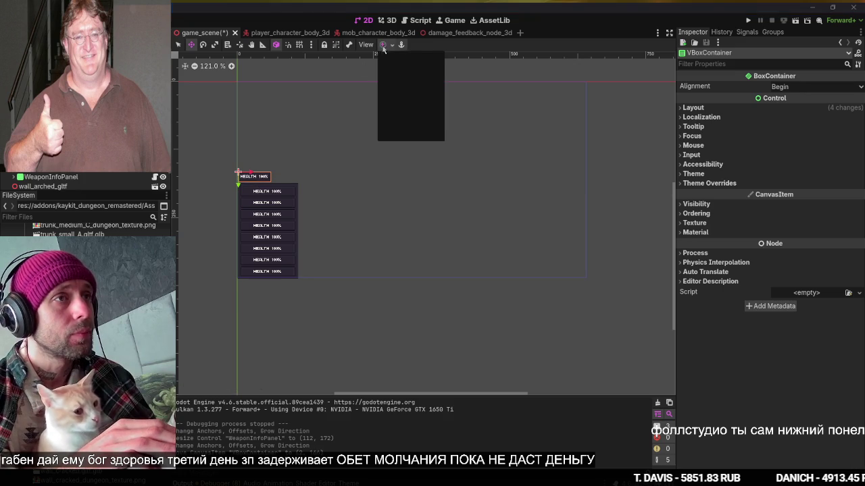
pyautogui.click(390, 93)
pyautogui.click(299, 121)
pyautogui.press('Up')
pyautogui.press('Up')
pyautogui.press('Up')
# Save game_scene and switch to another window
pyautogui.hotkey('ctrl', 's')
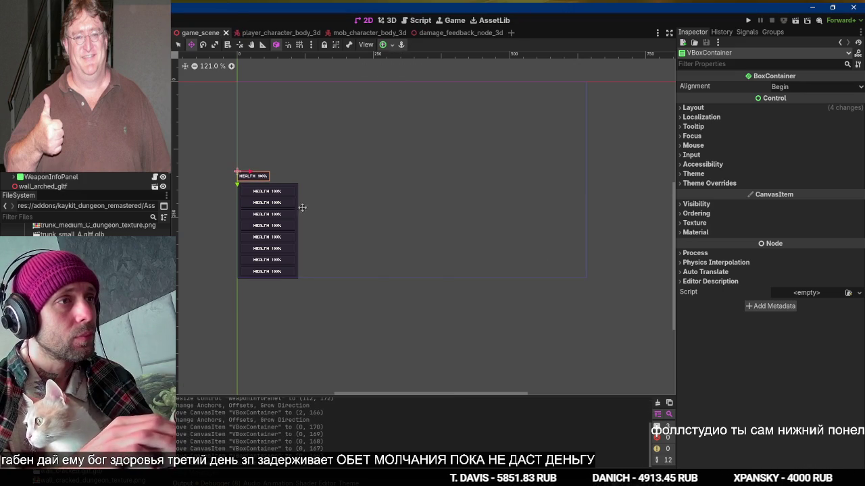
pyautogui.hotkey('alt', 'Tab')
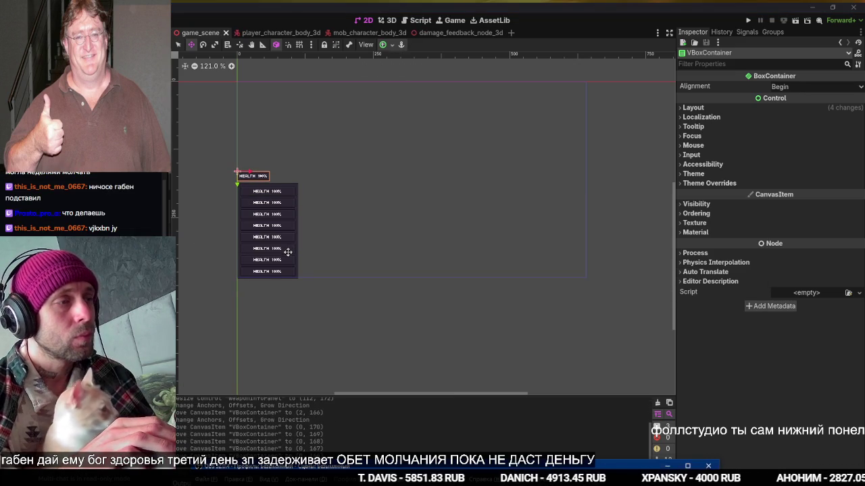
pyautogui.hotkey('alt', 'Tab')
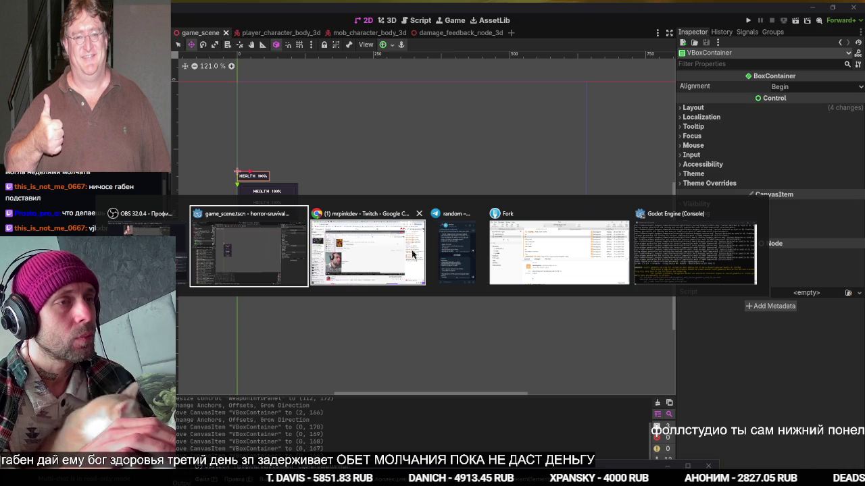
pyautogui.click(277, 242)
pyautogui.scroll(-3, 81, 181)
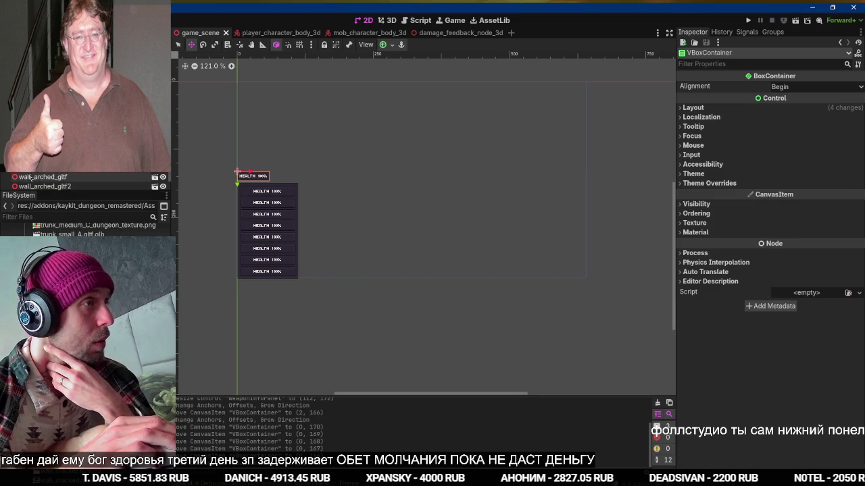
pyautogui.click(40, 176)
pyautogui.moveTo(391, 166)
pyautogui.mouseDown()
pyautogui.moveTo(554, 145)
pyautogui.moveTo(402, 176)
pyautogui.mouseUp()
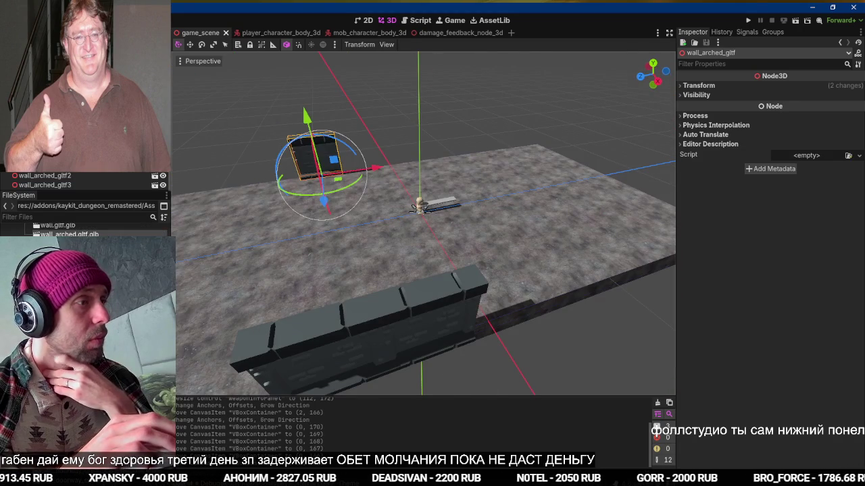
pyautogui.moveTo(135, 233)
pyautogui.mouseDown()
pyautogui.moveTo(216, 267)
pyautogui.moveTo(337, 270)
pyautogui.moveTo(512, 241)
pyautogui.moveTo(700, 277)
pyautogui.mouseUp()
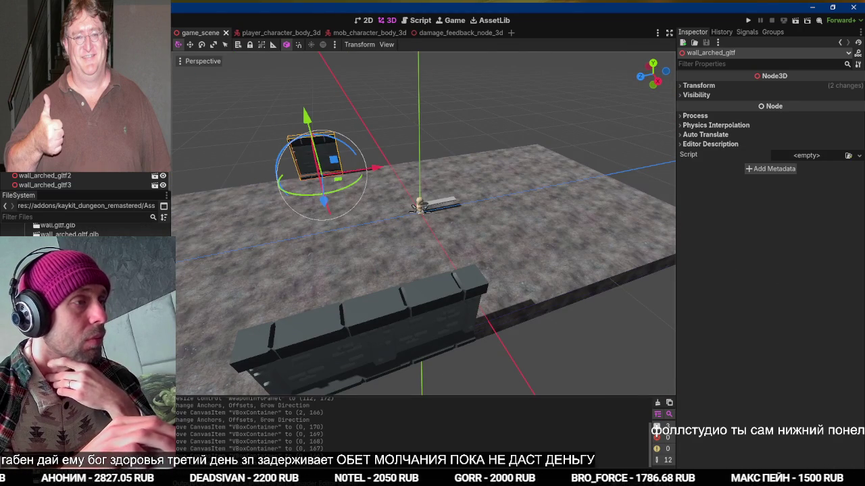
pyautogui.scroll(-2, 84, 230)
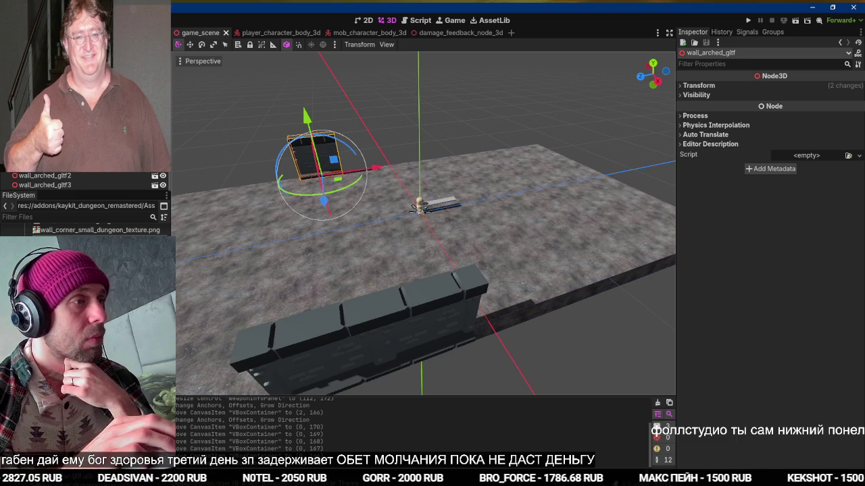
pyautogui.moveTo(135, 233)
pyautogui.mouseDown()
pyautogui.moveTo(395, 246)
pyautogui.moveTo(558, 233)
pyautogui.moveTo(733, 299)
pyautogui.mouseUp()
pyautogui.moveTo(98, 229)
pyautogui.mouseDown()
pyautogui.moveTo(453, 266)
pyautogui.moveTo(549, 250)
pyautogui.moveTo(757, 273)
pyautogui.mouseUp()
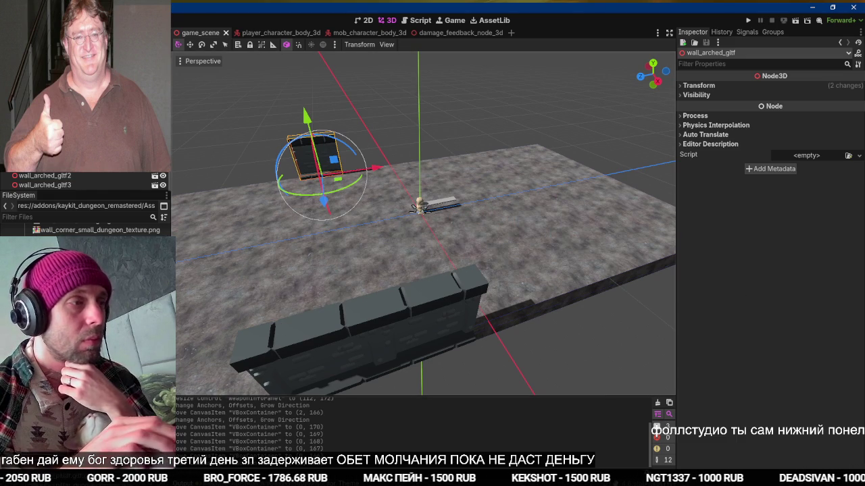
pyautogui.moveTo(98, 229)
pyautogui.mouseDown()
pyautogui.moveTo(331, 303)
pyautogui.moveTo(553, 258)
pyautogui.mouseUp()
pyautogui.scroll(-3, 95, 230)
pyautogui.moveTo(98, 234)
pyautogui.mouseDown()
pyautogui.moveTo(169, 257)
pyautogui.moveTo(490, 223)
pyautogui.moveTo(547, 270)
pyautogui.moveTo(570, 275)
pyautogui.moveTo(491, 286)
pyautogui.mouseUp()
pyautogui.moveTo(95, 250)
pyautogui.mouseDown()
pyautogui.moveTo(230, 363)
pyautogui.moveTo(550, 247)
pyautogui.moveTo(753, 258)
pyautogui.mouseUp()
pyautogui.scroll(-3, 84, 229)
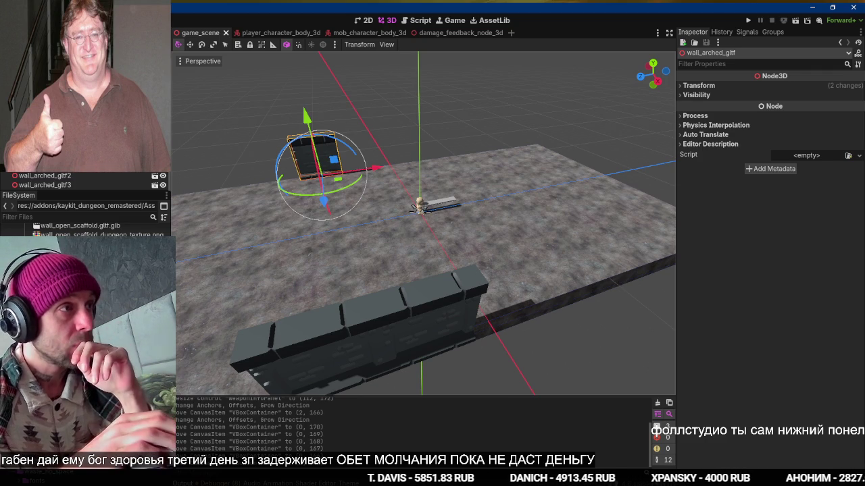
# Select CameraParent and rotate it −45° around the Y axis
pyautogui.click(417, 204)
pyautogui.press('f')
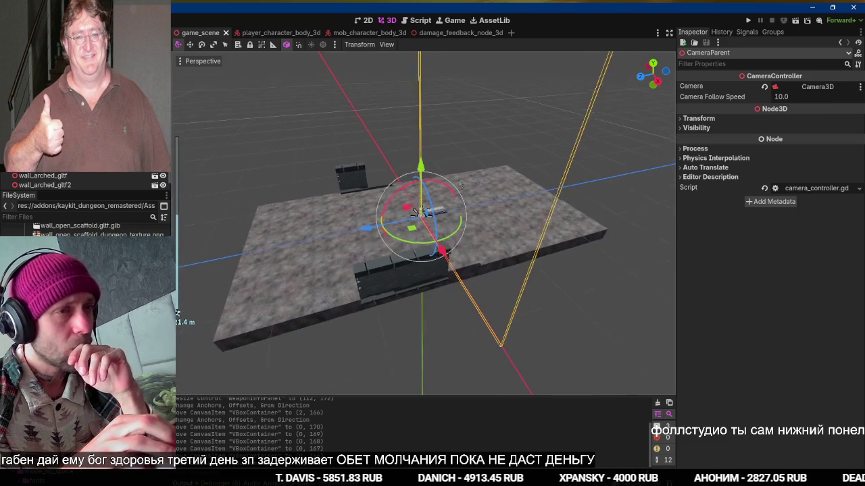
pyautogui.scroll(2, 422, 223)
pyautogui.moveTo(389, 236); pyautogui.dragTo(382, 242)
# Test-run the game, stop it, and switch to the player_character_body_3d scene
pyautogui.press('F5')
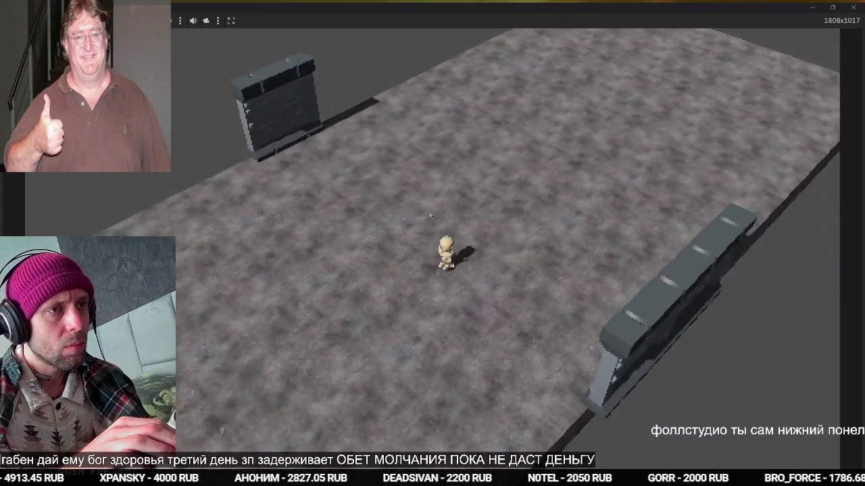
pyautogui.press('F8')
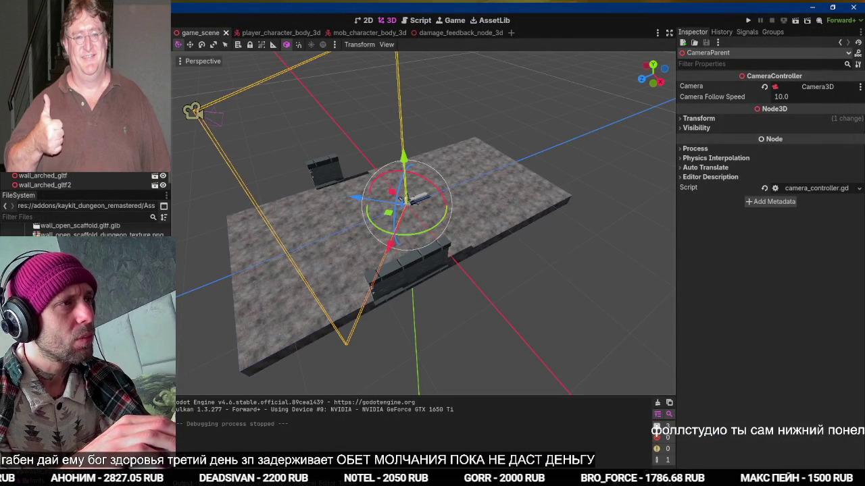
pyautogui.click(273, 33)
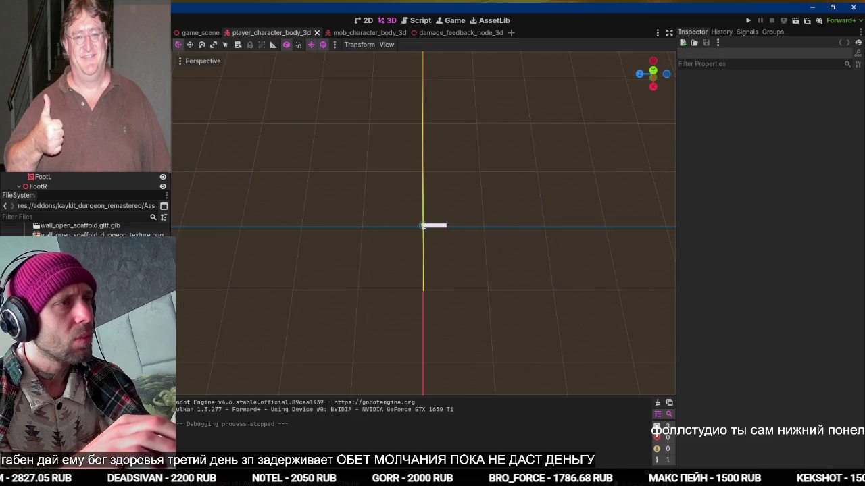
# Change rotation.y on line 31 of player_input.gd to global_rotation.y
pyautogui.hotkey('ctrl', 'F3')
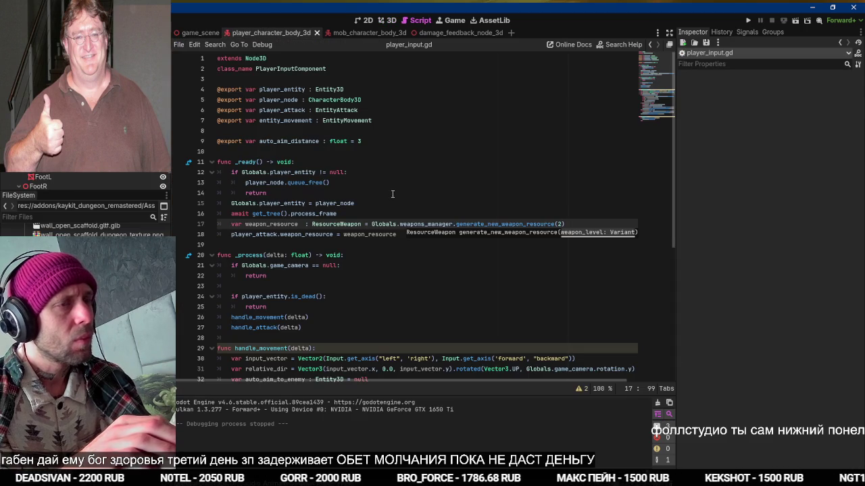
pyautogui.scroll(-6, 405, 233)
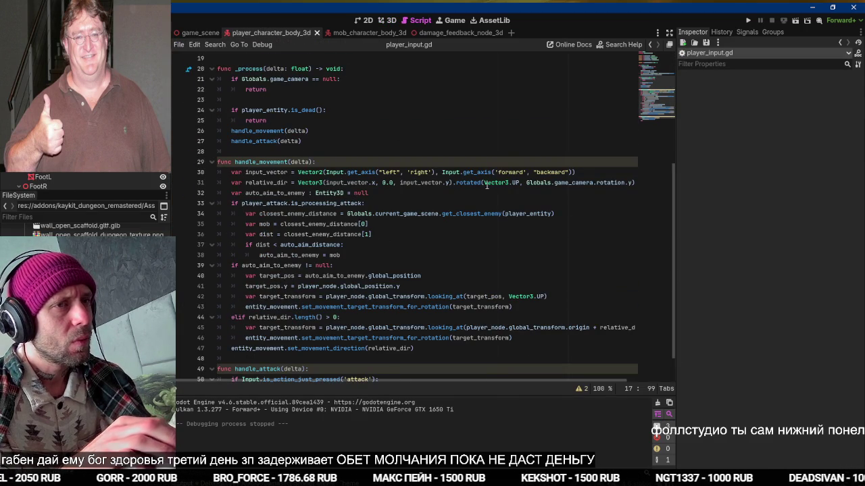
pyautogui.moveTo(488, 186)
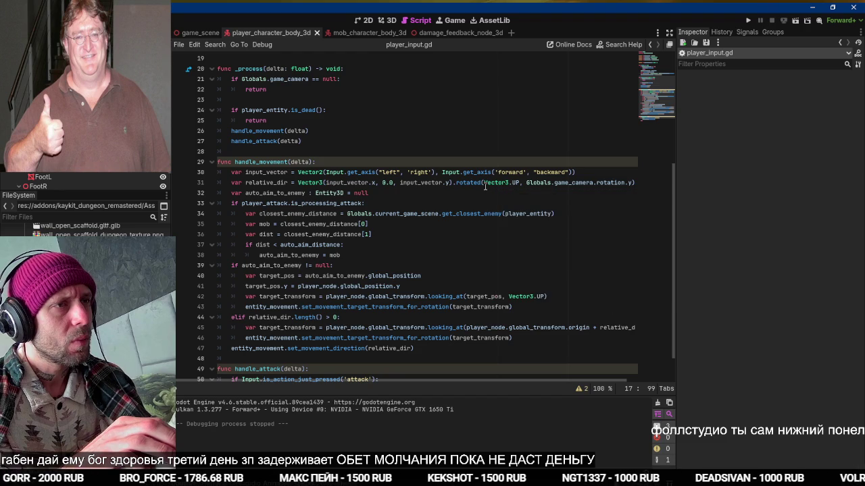
pyautogui.doubleClick(606, 183)
pyautogui.write('globalro')
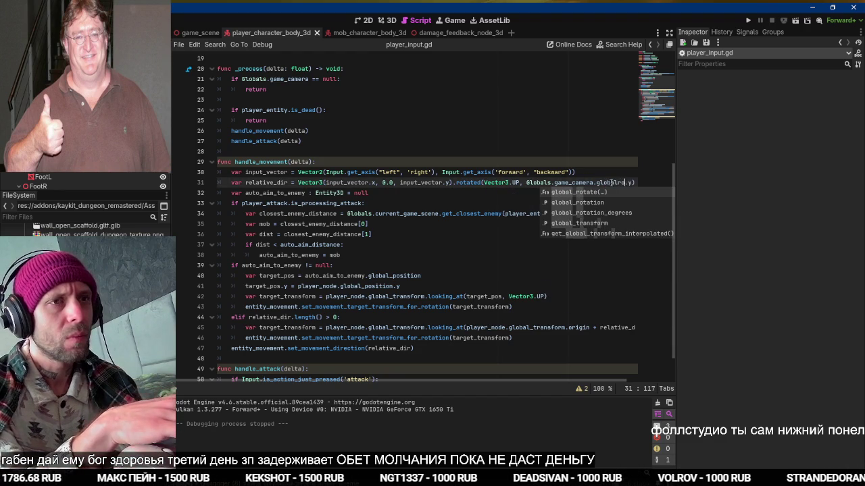
pyautogui.doubleClick(607, 202)
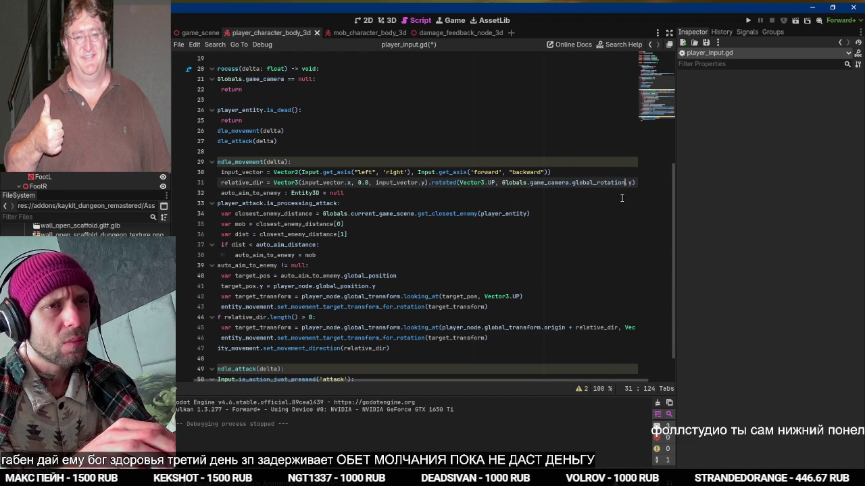
# Test-run the game, stop it, and return to the 3D view
pyautogui.press('F5')
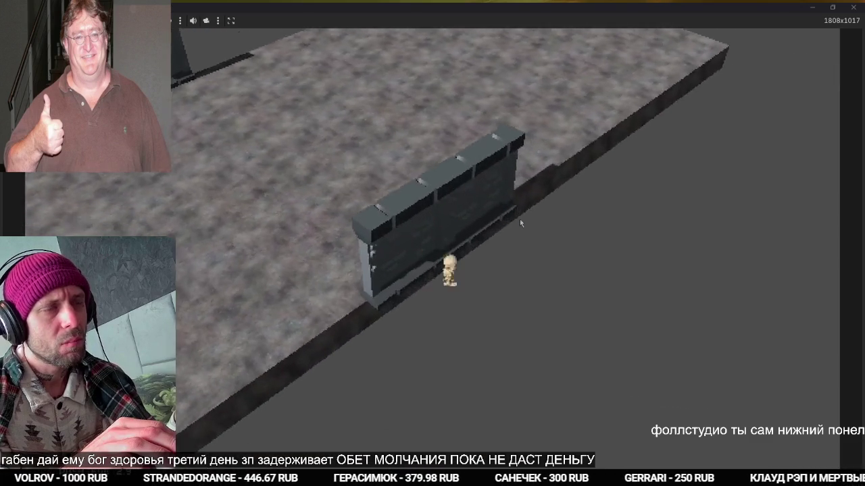
pyautogui.press('F8')
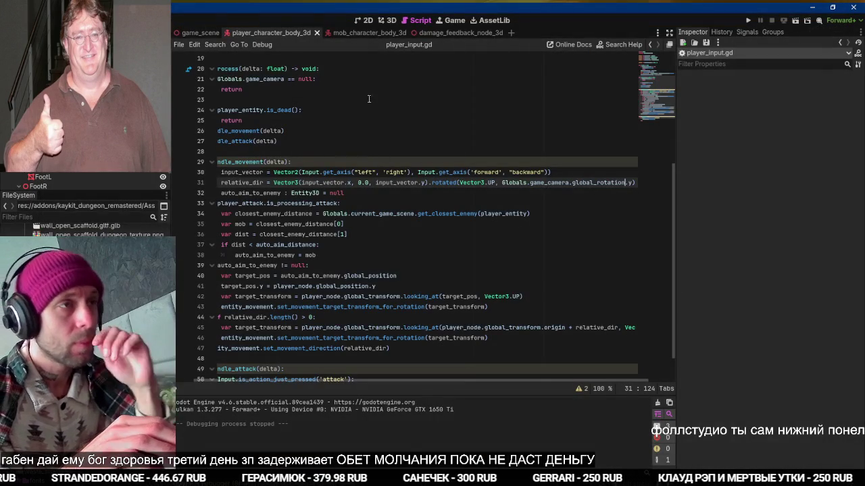
pyautogui.click(388, 20)
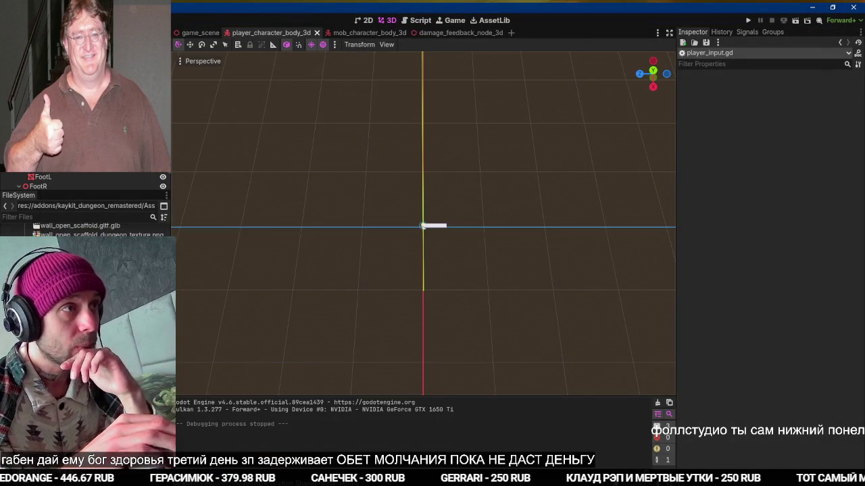
# Return to game_scene and close the other open scene tabs
pyautogui.click(190, 33)
pyautogui.middleClick(362, 33)
pyautogui.middleClick(362, 32)
pyautogui.middleClick(277, 32)
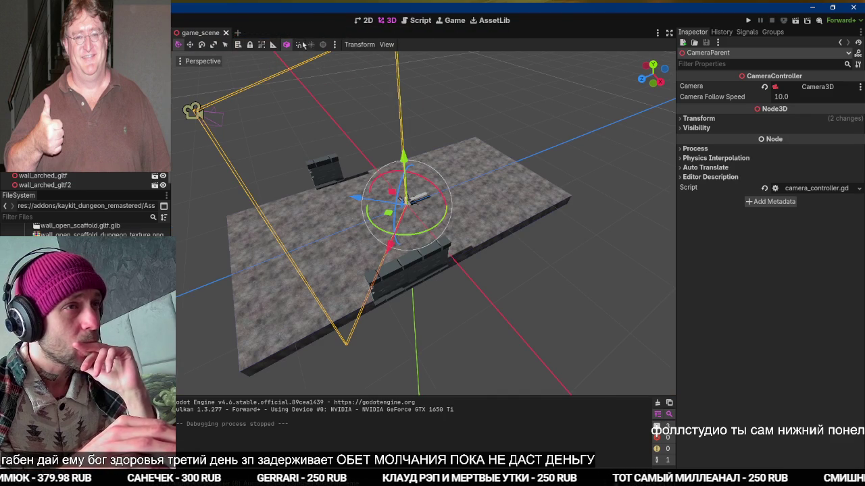
pyautogui.scroll(3, 372, 222)
pyautogui.moveTo(373, 223)
pyautogui.mouseDown()
pyautogui.moveTo(479, 169)
pyautogui.moveTo(350, 237)
pyautogui.mouseUp()
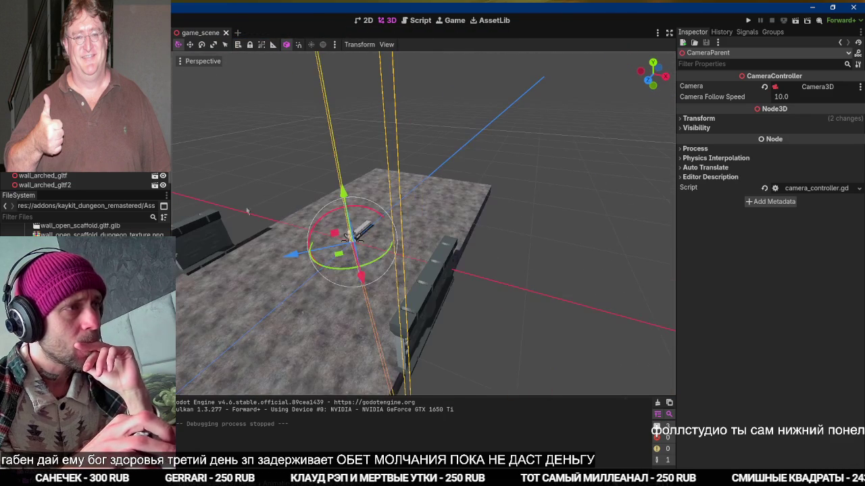
# Add a Node3D child under the level's navigation region
pyautogui.rightClick(71, 81)
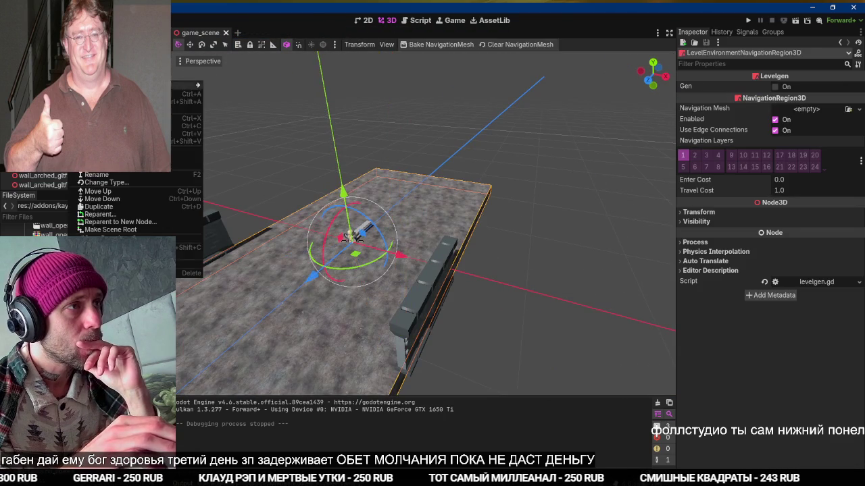
pyautogui.click(122, 85)
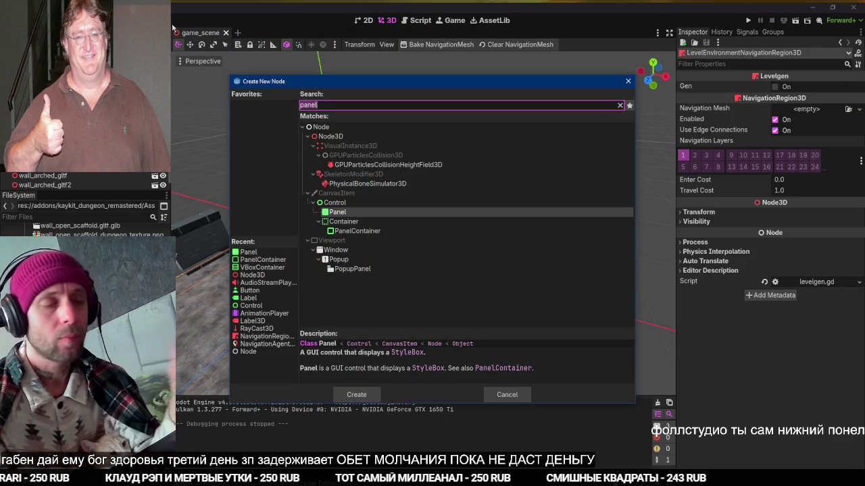
pyautogui.write('tile')
pyautogui.press('BackSpace')
pyautogui.press('BackSpace')
pyautogui.press('BackSpace')
pyautogui.write('node3d')
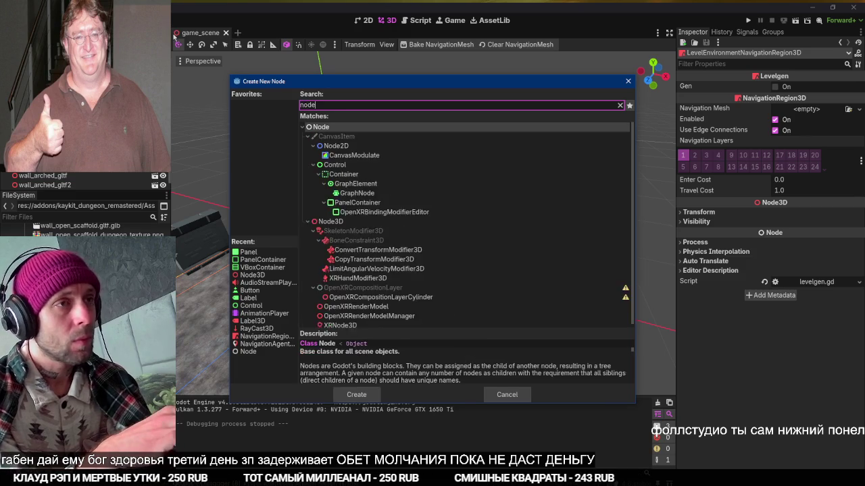
pyautogui.press('Return')
pyautogui.press('Return')
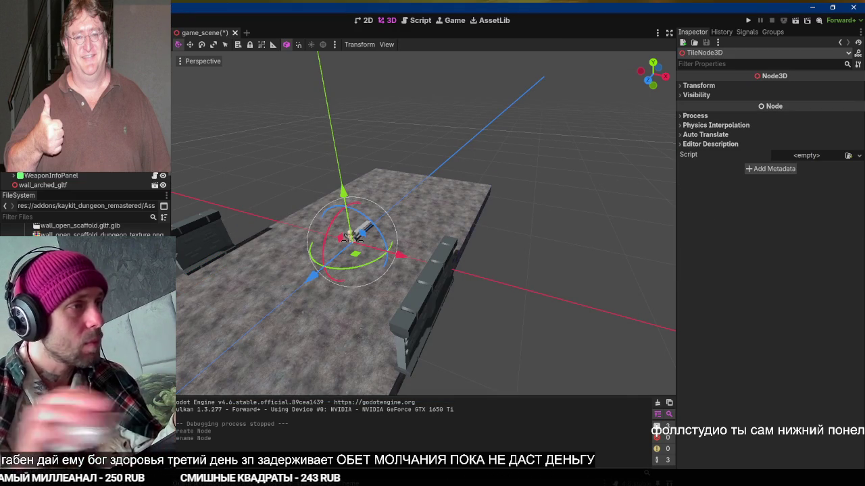
pyautogui.scroll(5, 81, 227)
# Drag a floor_dirt_large_gltf tile from the FileSystem into the level under the character
pyautogui.scroll(10, 81, 230)
pyautogui.scroll(15, 81, 230)
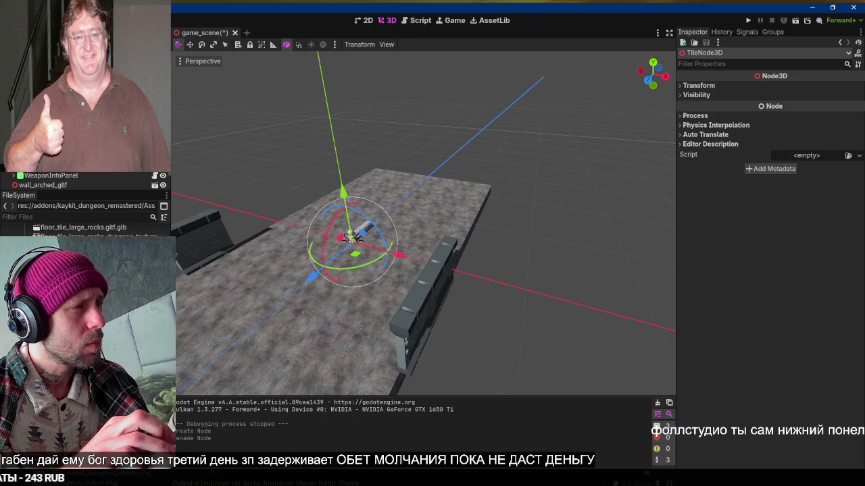
pyautogui.moveTo(81, 256)
pyautogui.mouseDown()
pyautogui.moveTo(250, 230)
pyautogui.moveTo(282, 292)
pyautogui.moveTo(177, 289)
pyautogui.moveTo(112, 265)
pyautogui.moveTo(108, 233)
pyautogui.moveTo(135, 270)
pyautogui.moveTo(223, 277)
pyautogui.moveTo(61, 273)
pyautogui.moveTo(88, 230)
pyautogui.moveTo(149, 270)
pyautogui.moveTo(229, 277)
pyautogui.moveTo(102, 271)
pyautogui.moveTo(101, 226)
pyautogui.moveTo(148, 270)
pyautogui.moveTo(230, 278)
pyautogui.moveTo(136, 277)
pyautogui.moveTo(102, 227)
pyautogui.moveTo(270, 270)
pyautogui.moveTo(202, 277)
pyautogui.moveTo(183, 258)
pyautogui.moveTo(101, 227)
pyautogui.moveTo(270, 284)
pyautogui.moveTo(101, 229)
pyautogui.mouseUp()
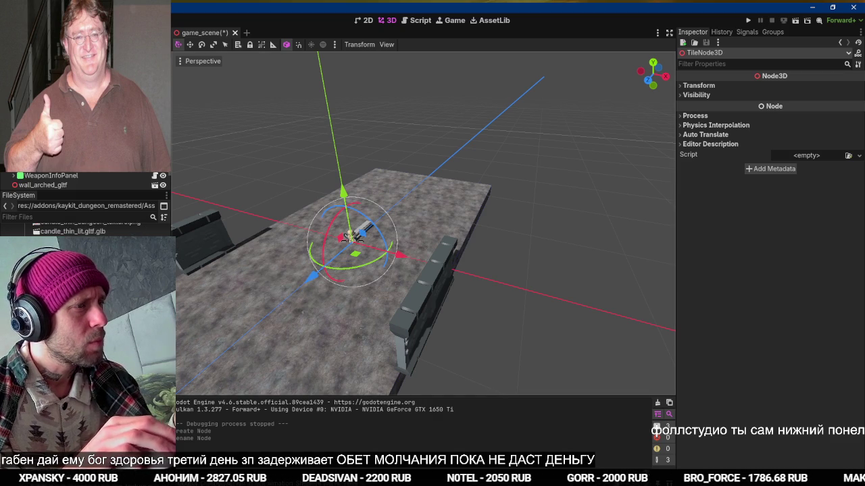
pyautogui.moveTo(102, 228)
pyautogui.mouseDown()
pyautogui.moveTo(297, 337)
pyautogui.moveTo(190, 216)
pyautogui.moveTo(81, 181)
pyautogui.mouseUp()
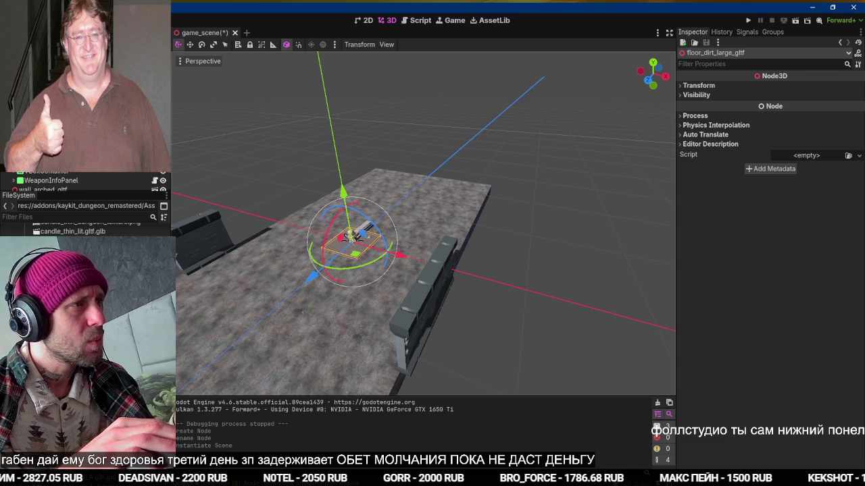
pyautogui.scroll(5, 459, 314)
pyautogui.moveTo(459, 314); pyautogui.dragTo(476, 275)
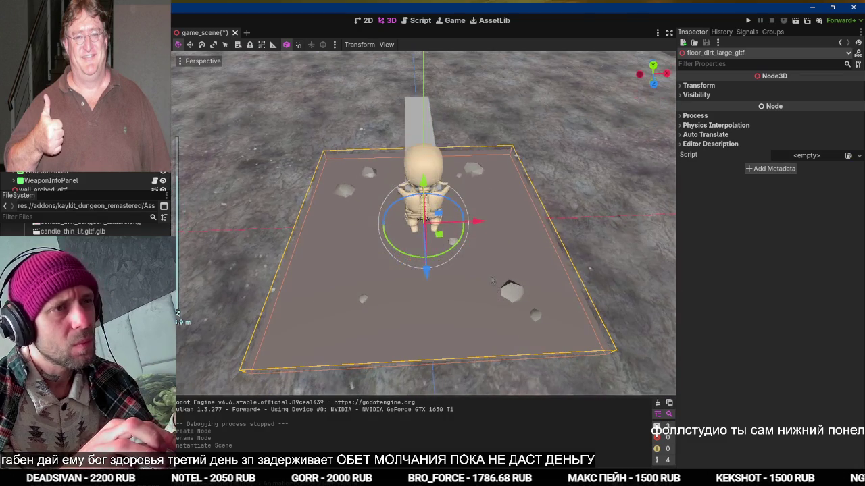
pyautogui.rightClick(168, 107)
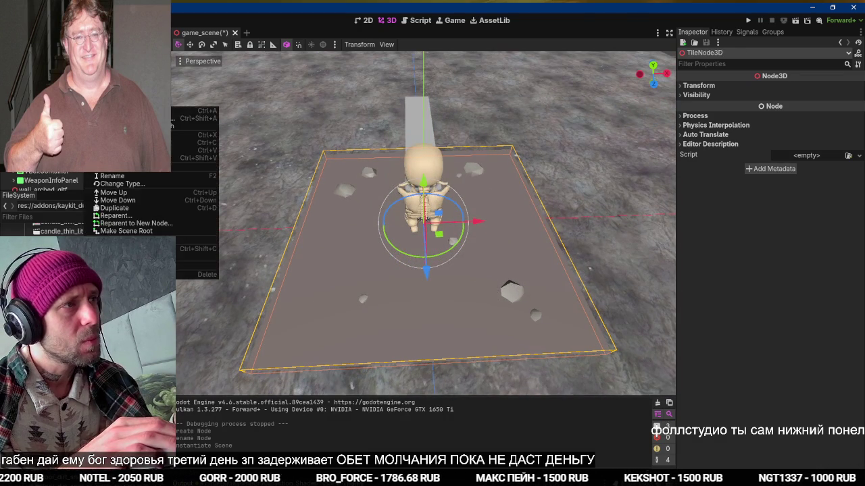
# Add a Node3D child to TileNode3D and move it 1 unit along X
pyautogui.click(192, 111)
pyautogui.click(340, 130)
pyautogui.doubleClick(330, 136)
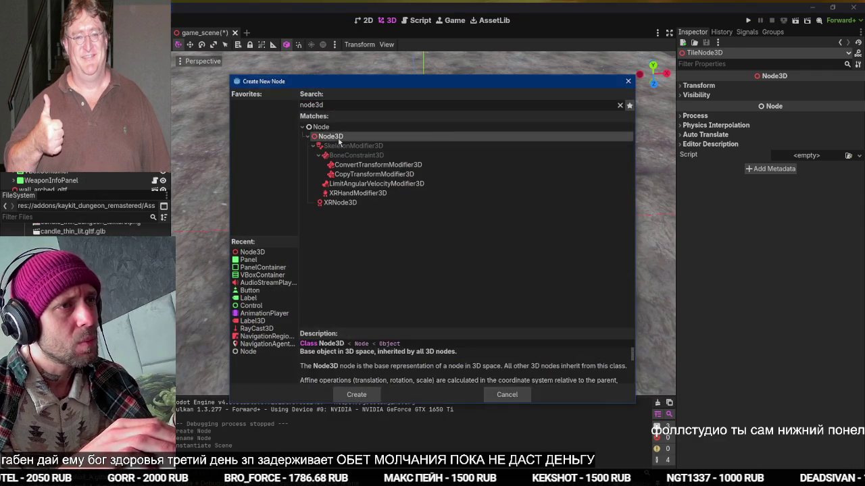
pyautogui.moveTo(481, 226); pyautogui.dragTo(543, 224)
pyautogui.moveTo(607, 218)
pyautogui.mouseDown()
pyautogui.moveTo(590, 227)
pyautogui.moveTo(346, 230)
pyautogui.moveTo(476, 231)
pyautogui.mouseUp()
pyautogui.click(698, 85)
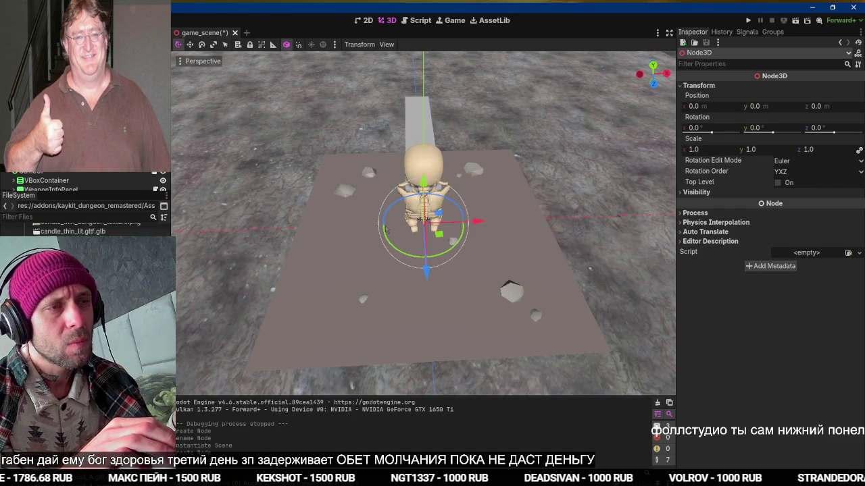
pyautogui.click(477, 232)
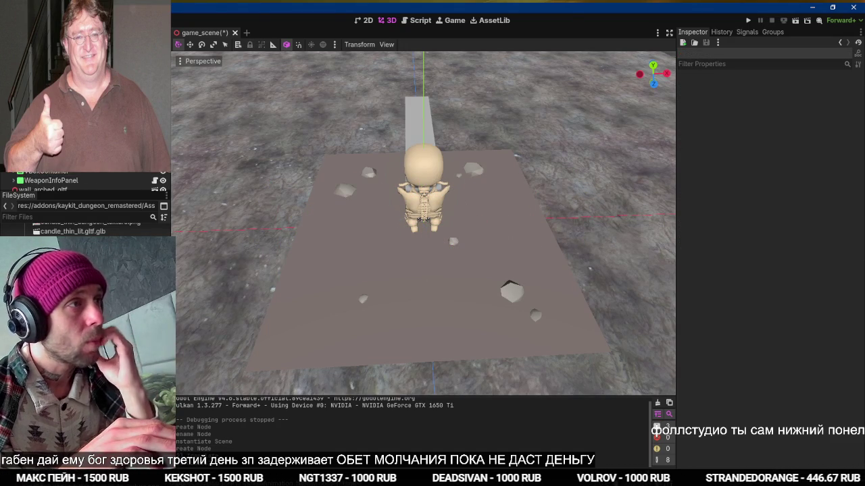
# Select TileNode3D on the central tile and open levelgen.gd in the Script editor
pyautogui.scroll(-5, 429, 171)
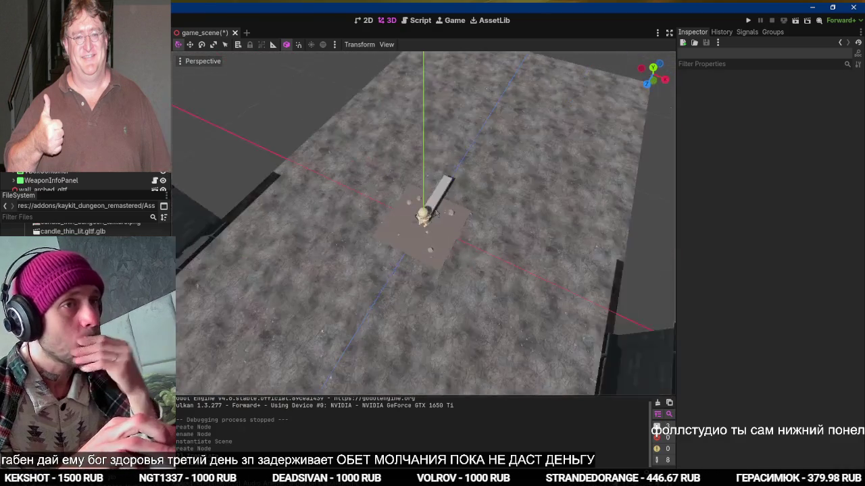
pyautogui.moveTo(379, 184); pyautogui.dragTo(338, 187)
pyautogui.click(423, 223)
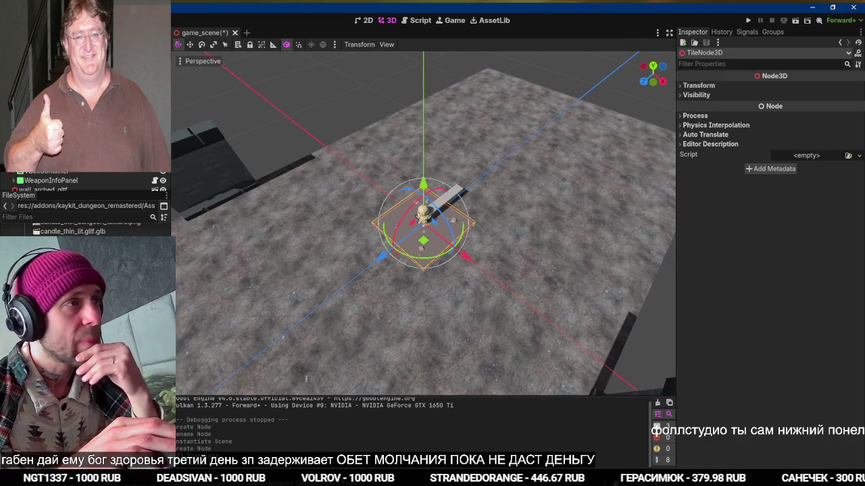
pyautogui.hotkey('ctrl', 'F3')
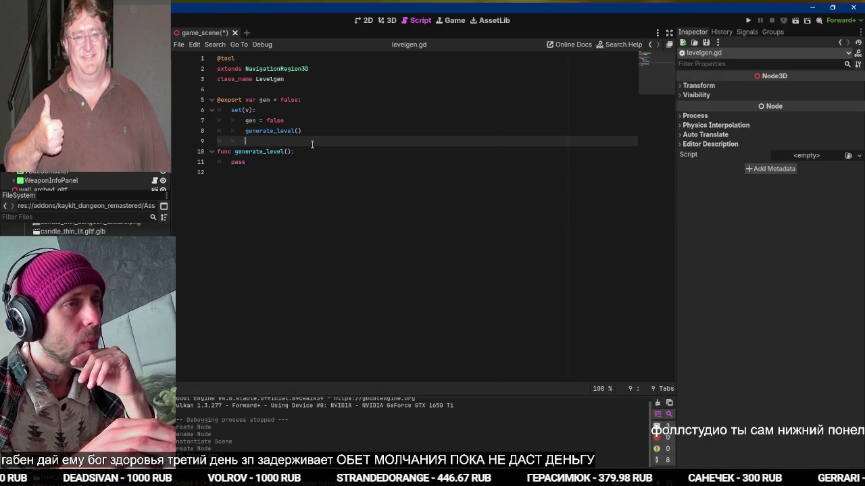
pyautogui.click(311, 90)
pyautogui.write('@')
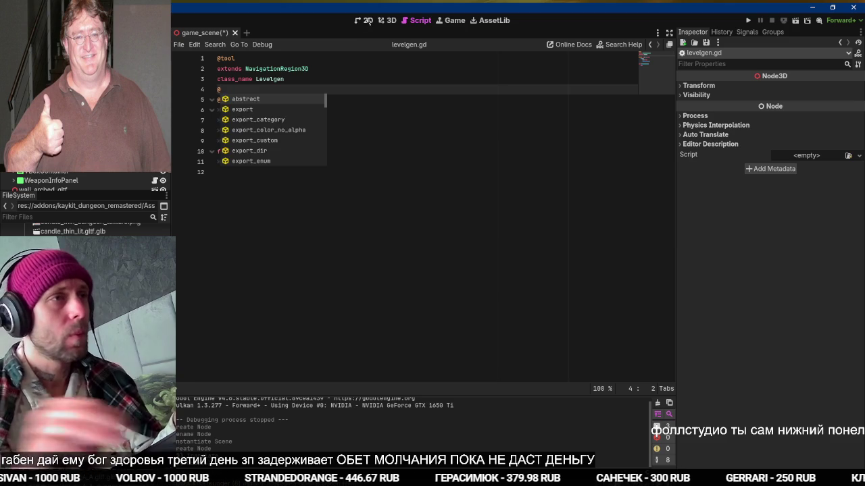
pyautogui.write('export var')
pyautogui.press('BackSpace')
pyautogui.press('BackSpace')
pyautogui.press('BackSpace')
pyautogui.write('tile_size : Ve')
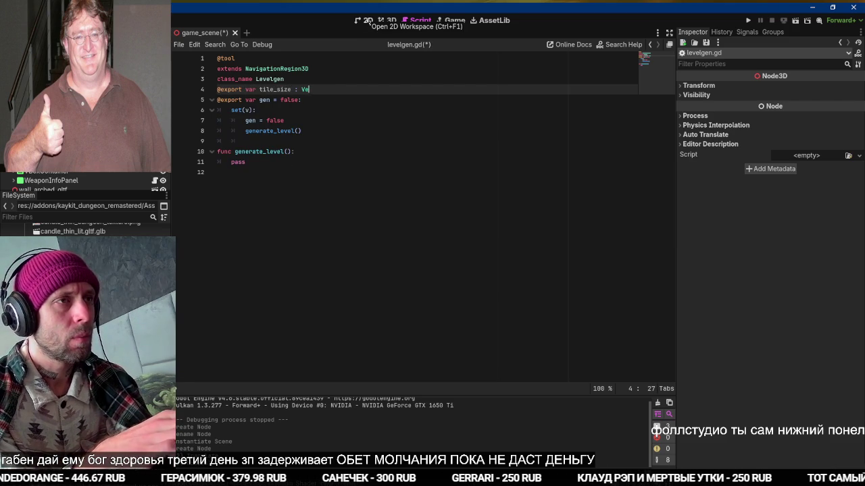
pyautogui.write('r')
pyautogui.press('Down')
pyautogui.press('Down')
pyautogui.press('Down')
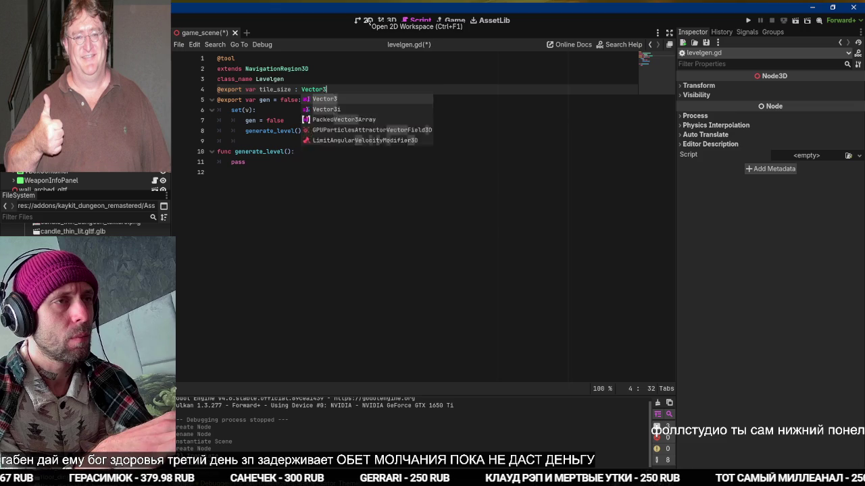
pyautogui.press('Return')
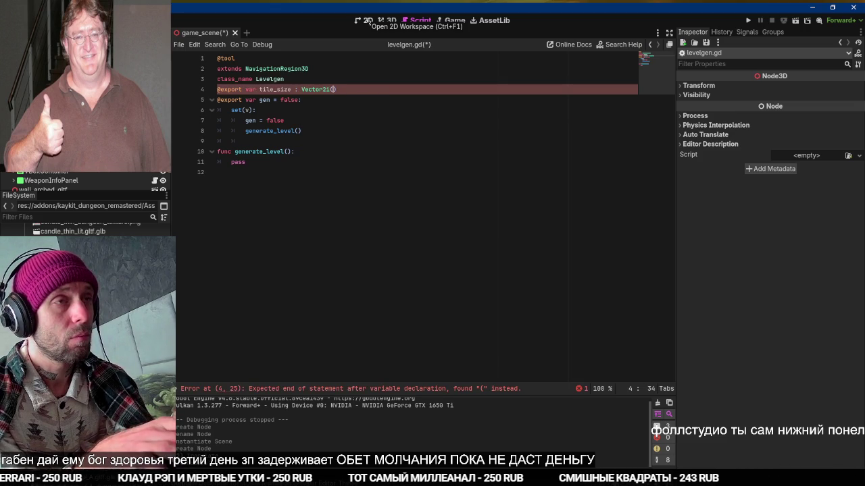
pyautogui.press('BackSpace')
pyautogui.press('BackSpace')
pyautogui.write('=')
pyautogui.press('End')
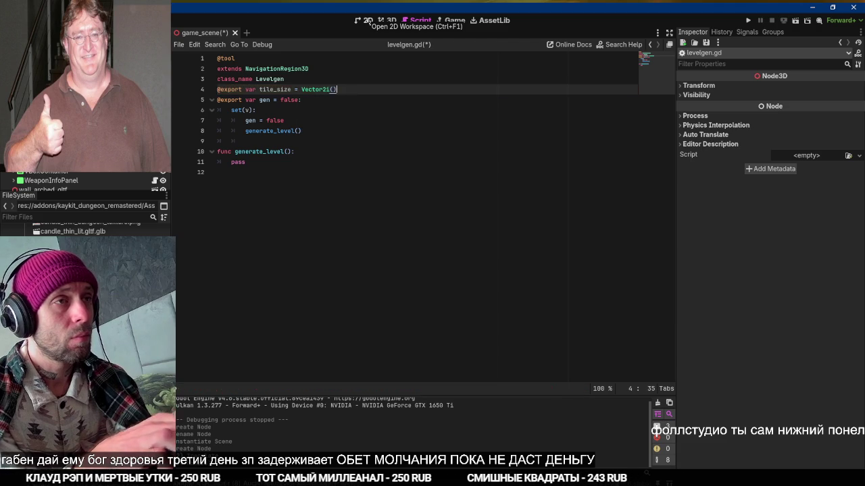
pyautogui.write('4,4')
pyautogui.hotkey('ctrl', 's')
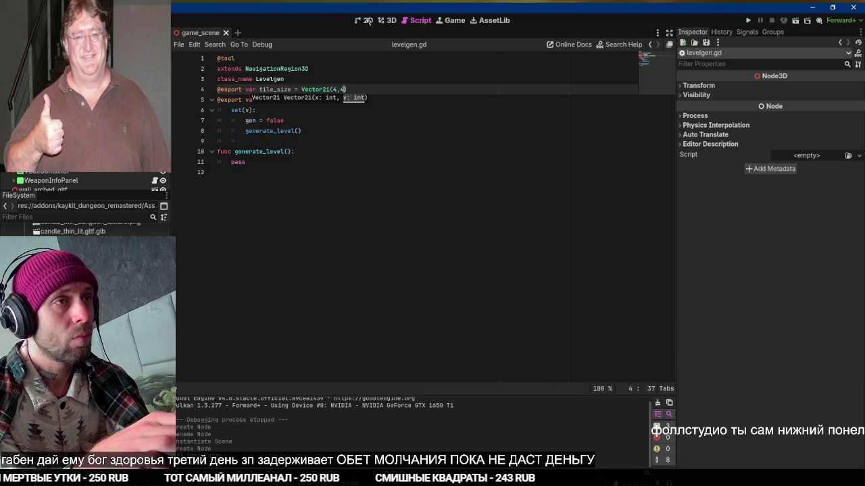
# Add a blank line after tile_size, save again, and return to the 3D view
pyautogui.press('Return')
pyautogui.hotkey('ctrl', 's')
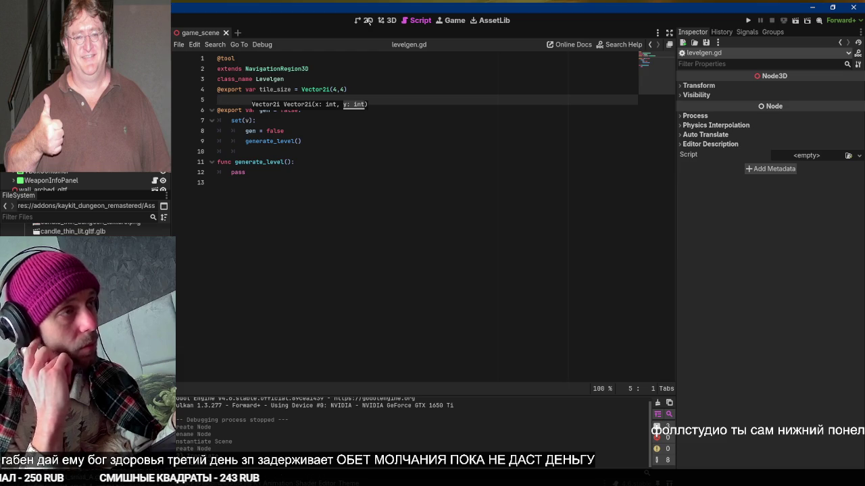
pyautogui.click(389, 21)
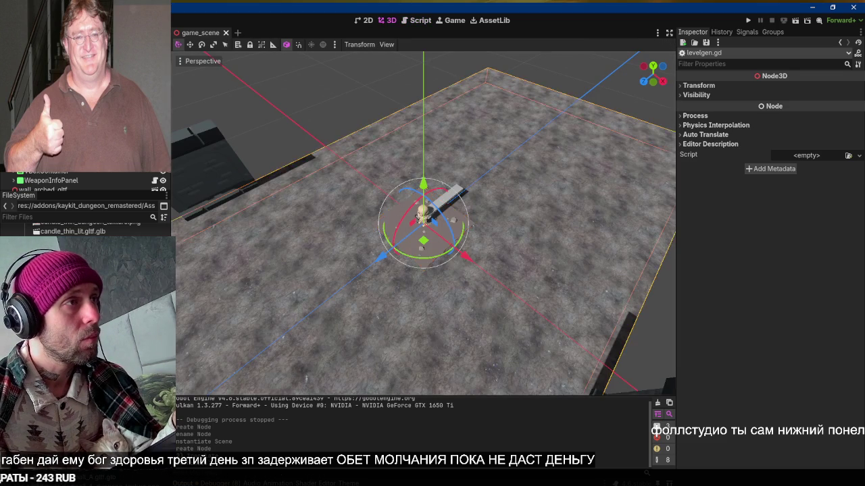
# Delete the large floor and change TileNode3D's type to StaticBody3D
pyautogui.press('Delete')
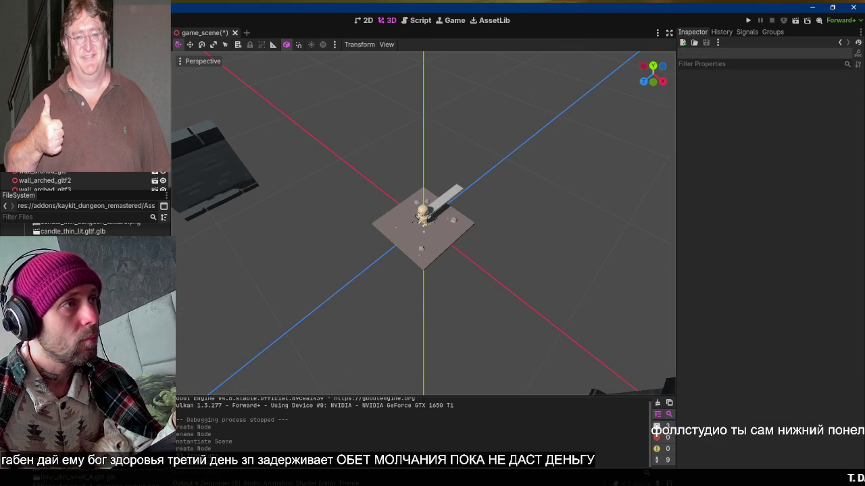
pyautogui.rightClick(59, 70)
pyautogui.click(88, 134)
pyautogui.write('stat')
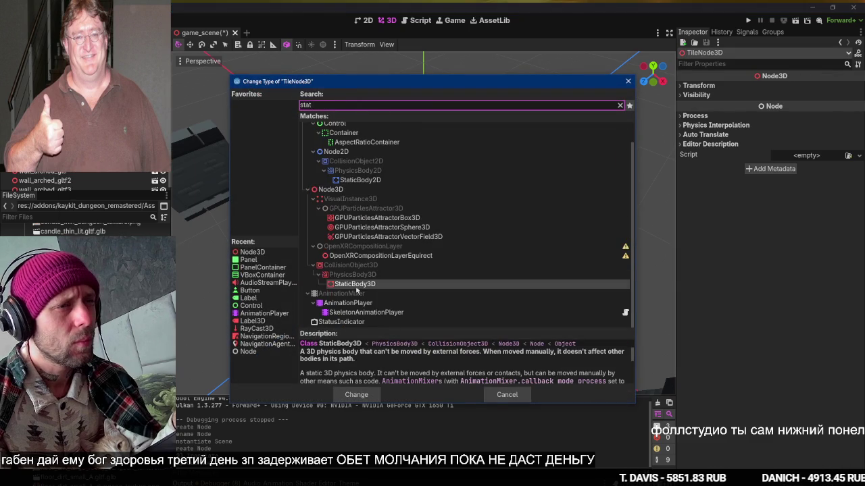
pyautogui.press('Return')
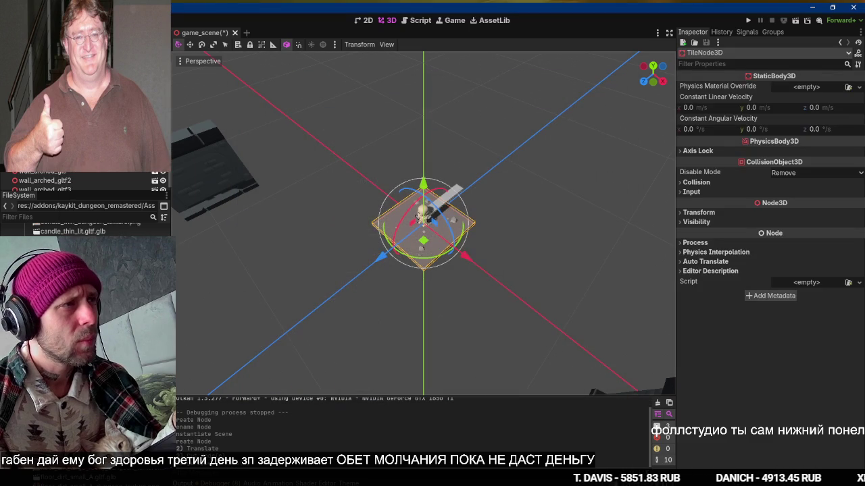
pyautogui.moveTo(477, 108)
pyautogui.mouseDown()
pyautogui.moveTo(482, 155)
pyautogui.moveTo(350, 199)
pyautogui.moveTo(370, 213)
pyautogui.mouseUp()
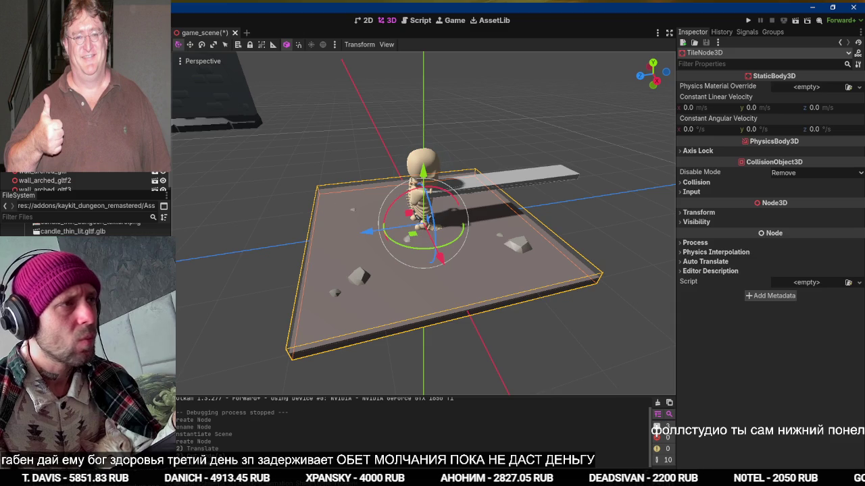
# Cut floor_dirt_large_gltf from the Scene tree to rearrange it
pyautogui.rightClick(76, 116)
pyautogui.click(128, 230)
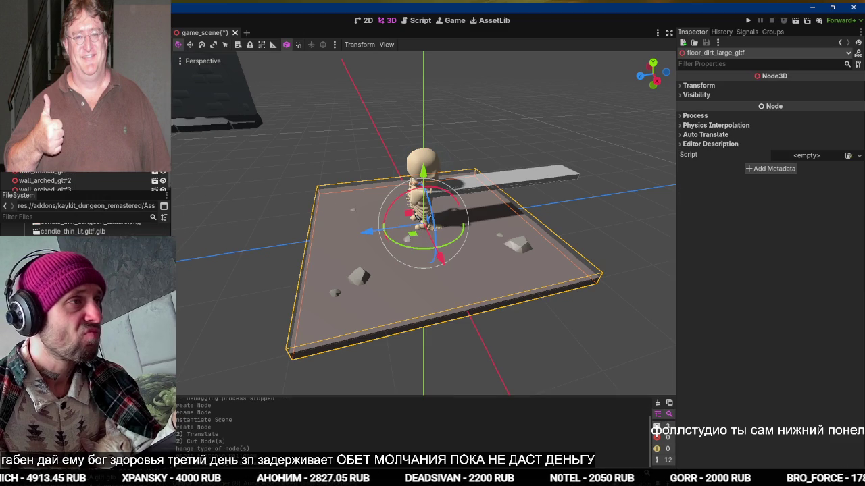
pyautogui.press('Return')
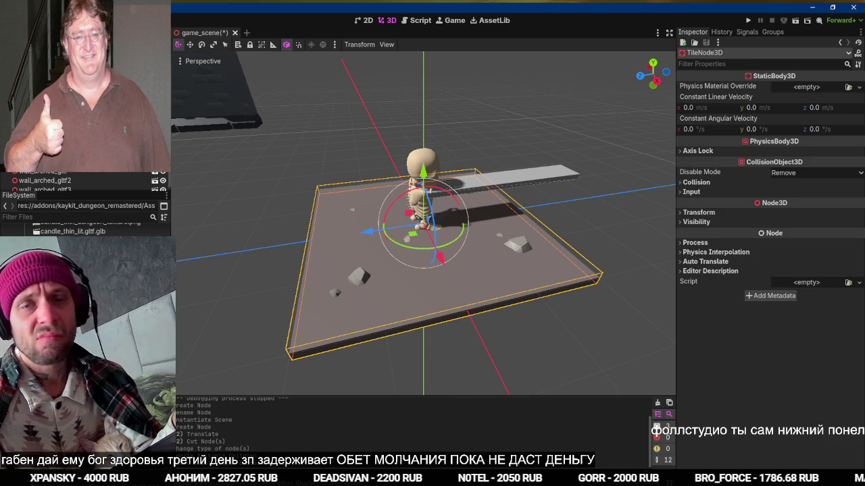
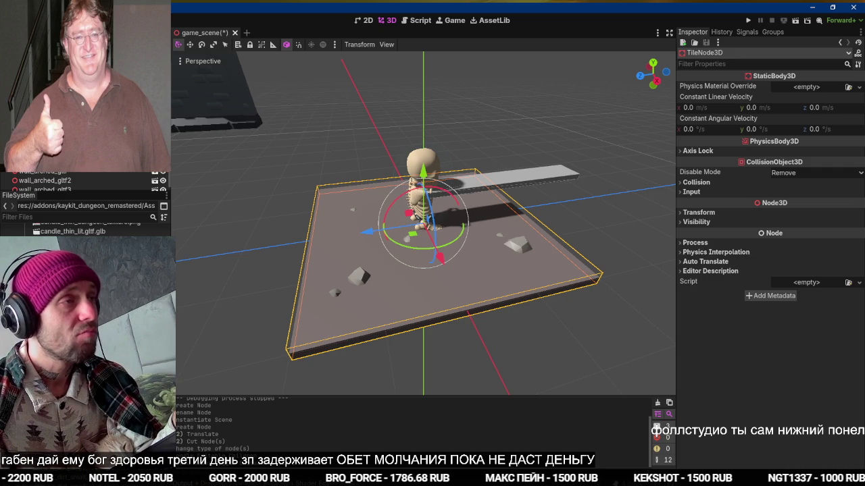
# Make the imported floor's children editable and change TileNode3D's type to Node3D
pyautogui.rightClick(89, 128)
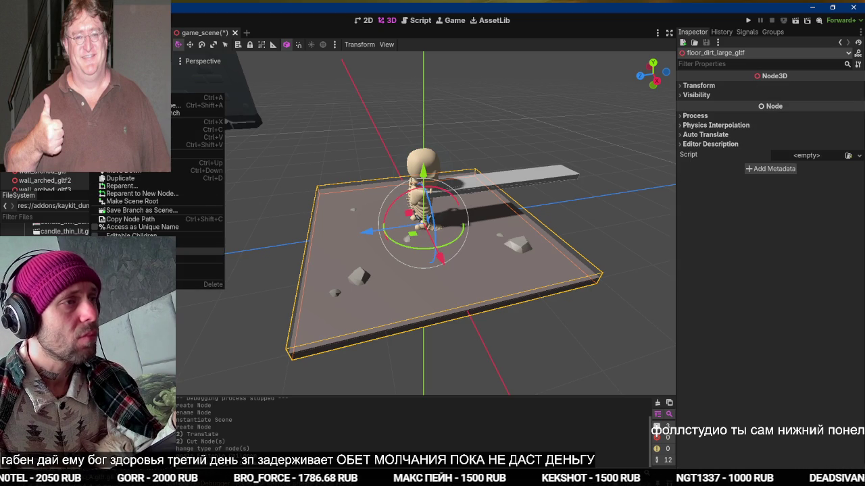
pyautogui.click(135, 251)
pyautogui.rightClick(61, 90)
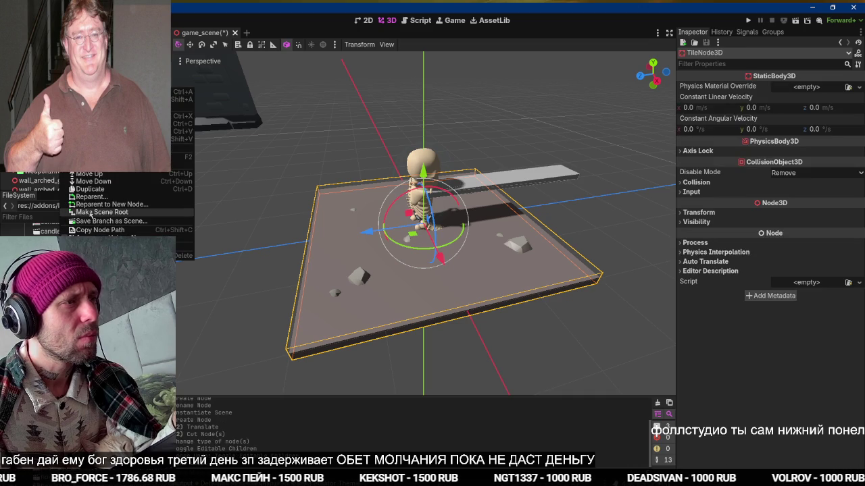
pyautogui.click(88, 165)
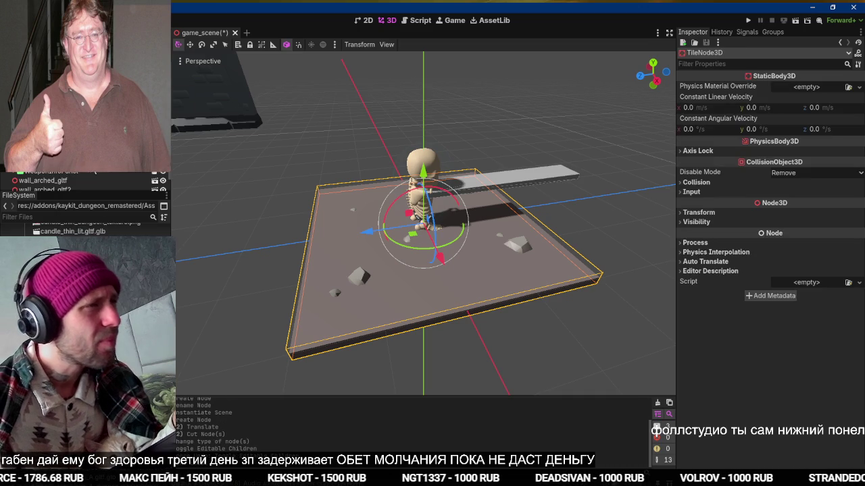
pyautogui.click(331, 137)
pyautogui.doubleClick(332, 138)
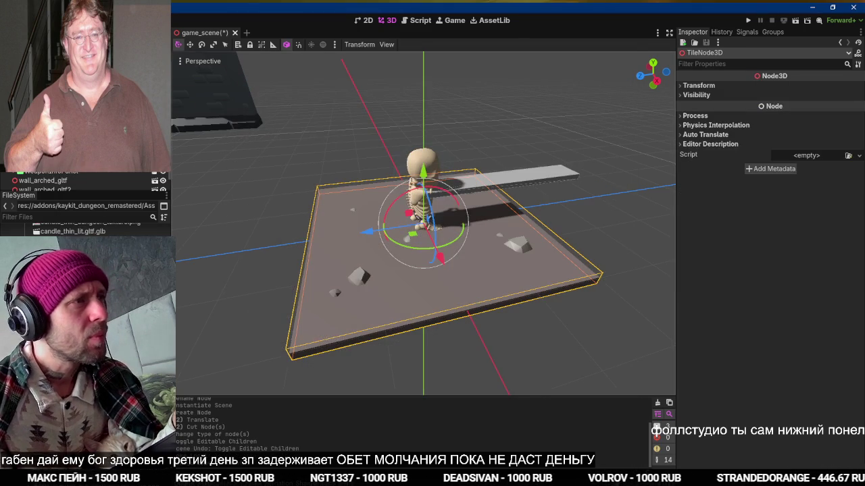
# Change floor_dirt_large_gltf to a StaticBody3D and start adding a child node to it
pyautogui.rightClick(74, 100)
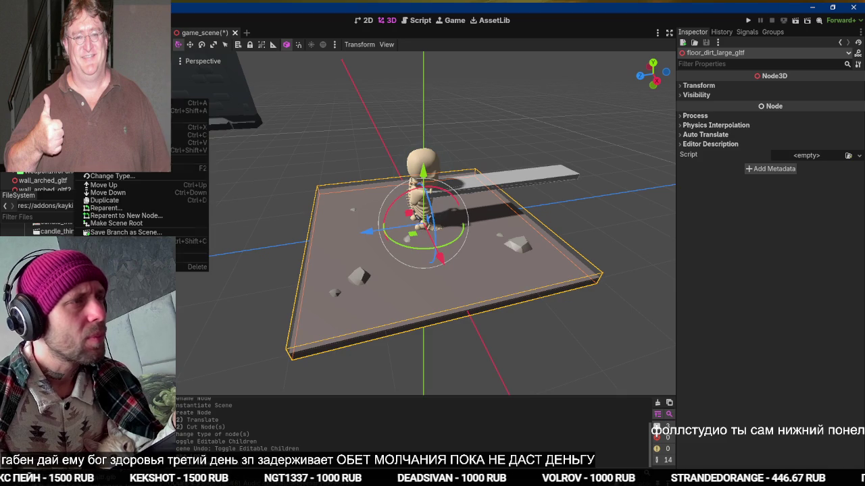
pyautogui.click(112, 176)
pyautogui.write('stat')
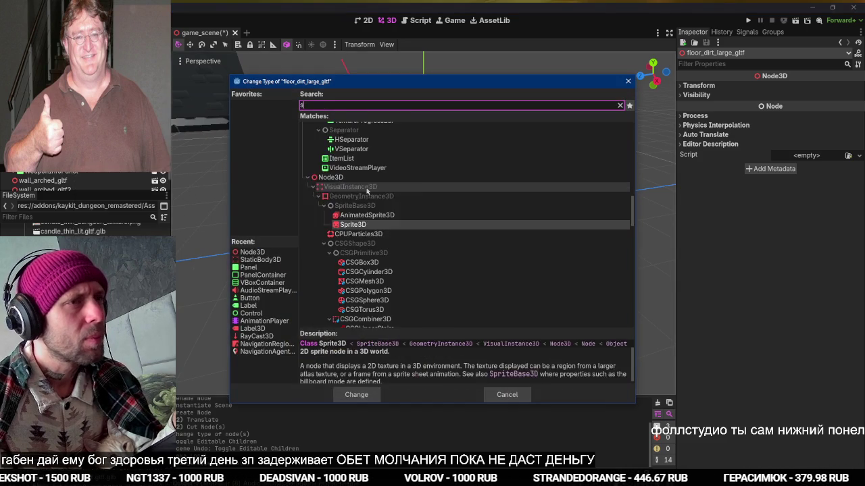
pyautogui.doubleClick(350, 284)
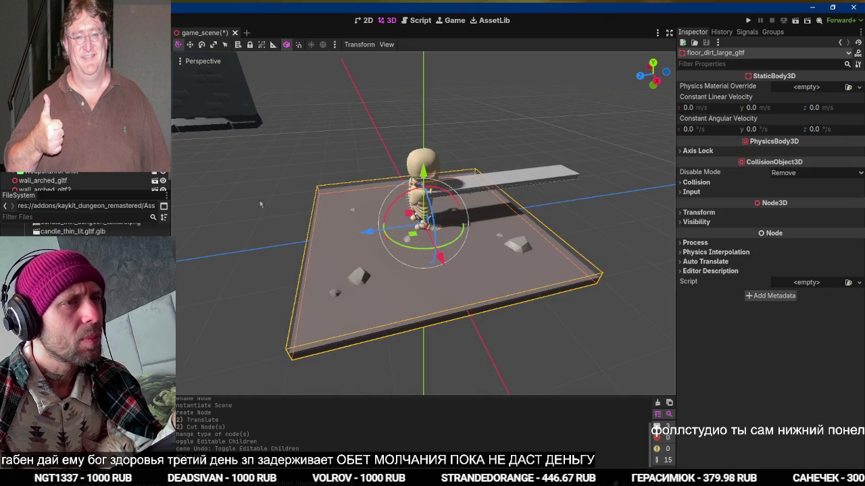
pyautogui.rightClick(74, 99)
pyautogui.click(121, 105)
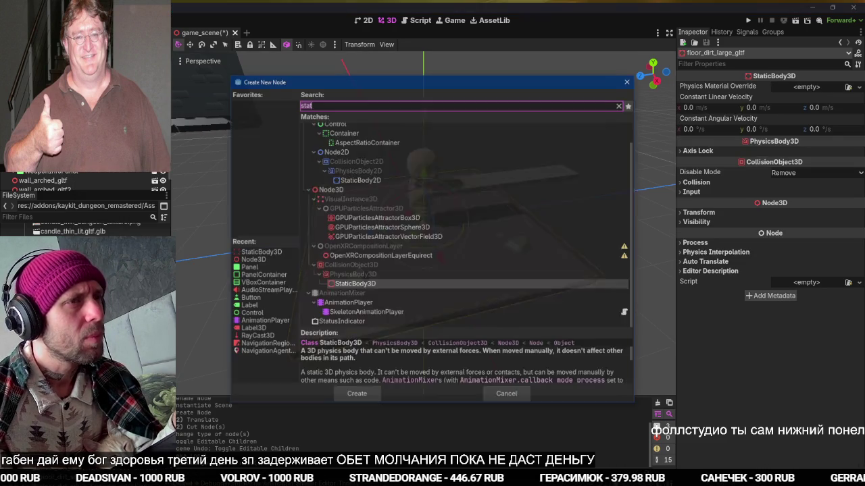
# Add a CollisionShape3D under the floor body and give it a BoxShape3D
pyautogui.write('colli')
pyautogui.press('Return')
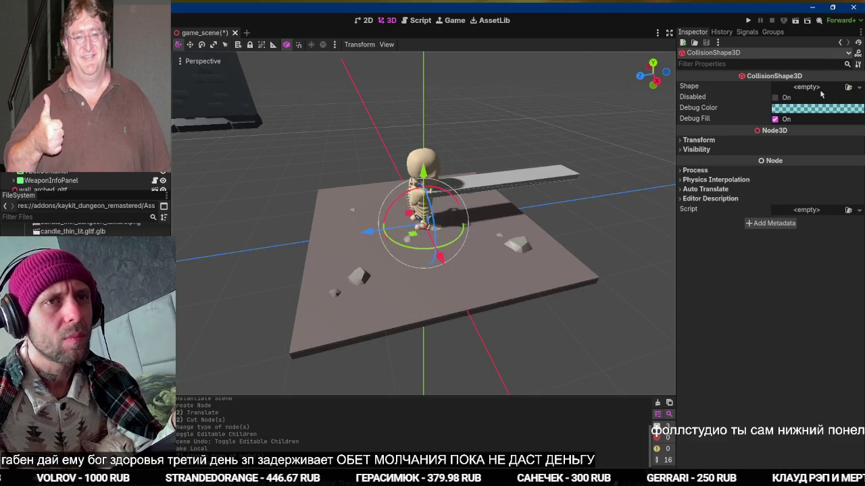
pyautogui.click(819, 89)
pyautogui.click(802, 119)
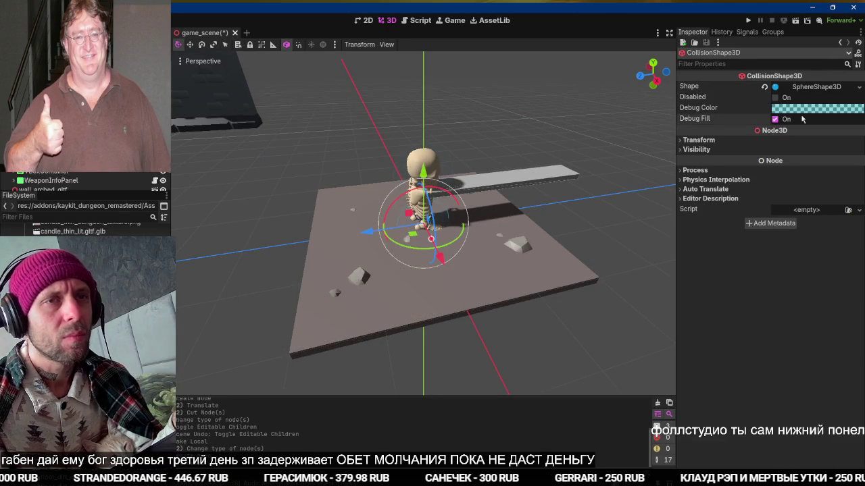
pyautogui.click(801, 88)
pyautogui.click(800, 89)
pyautogui.click(817, 87)
pyautogui.click(852, 87)
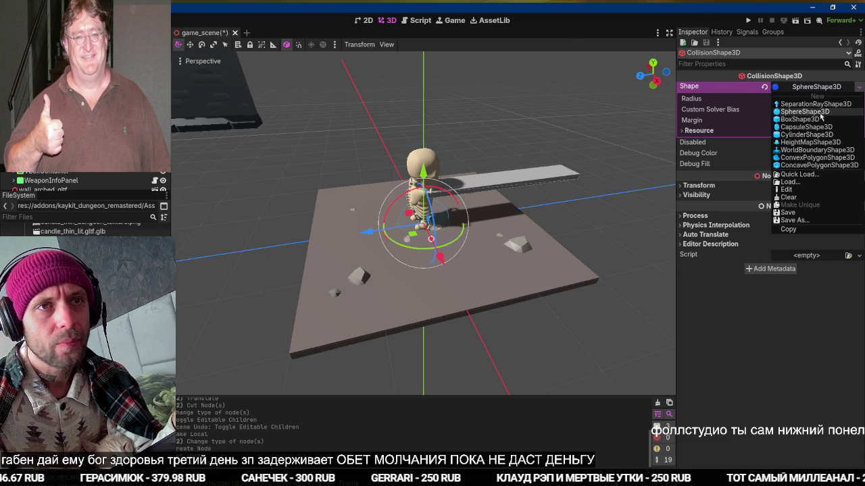
pyautogui.click(811, 121)
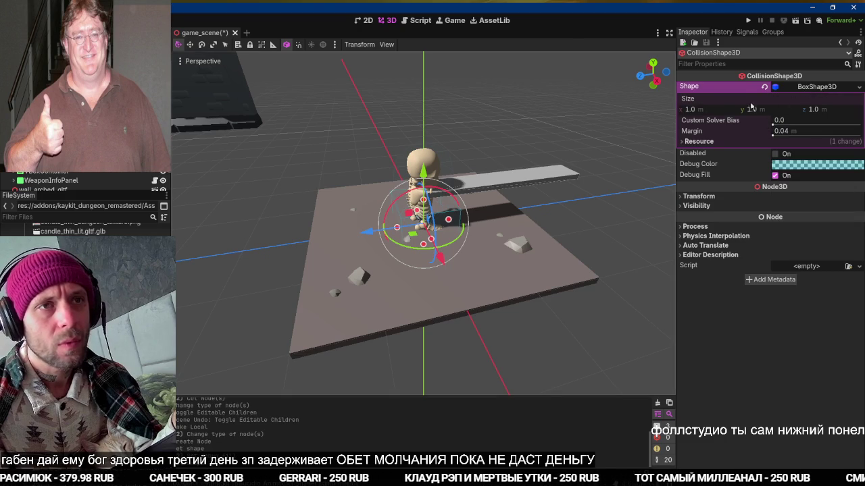
# Set the box's X and Z size to 4 and its Y position to -0.5
pyautogui.click(691, 109)
pyautogui.write('4')
pyautogui.click(814, 109)
pyautogui.write('4')
pyautogui.click(757, 110)
pyautogui.moveTo(524, 175); pyautogui.dragTo(527, 145)
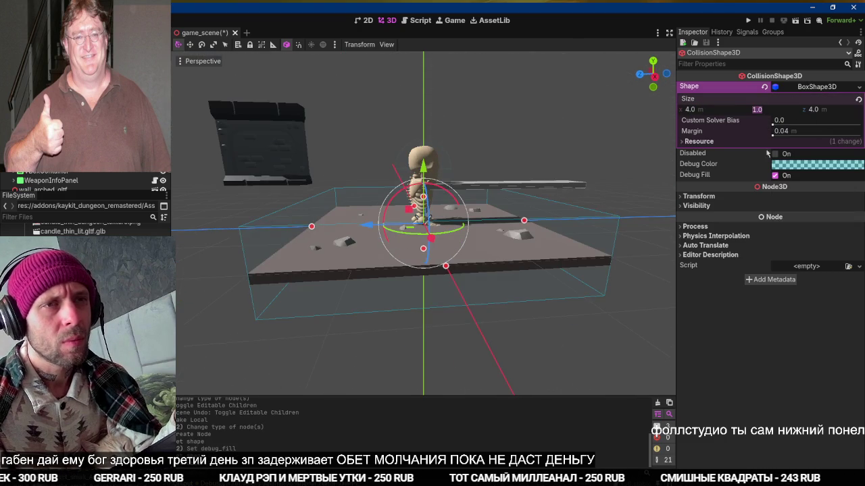
pyautogui.click(715, 205)
pyautogui.click(719, 196)
pyautogui.click(758, 217)
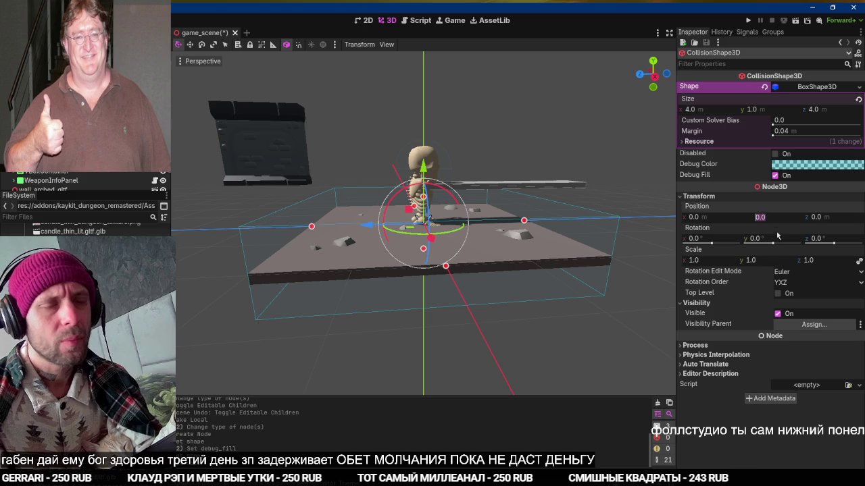
pyautogui.write('-.5')
pyautogui.press('Return')
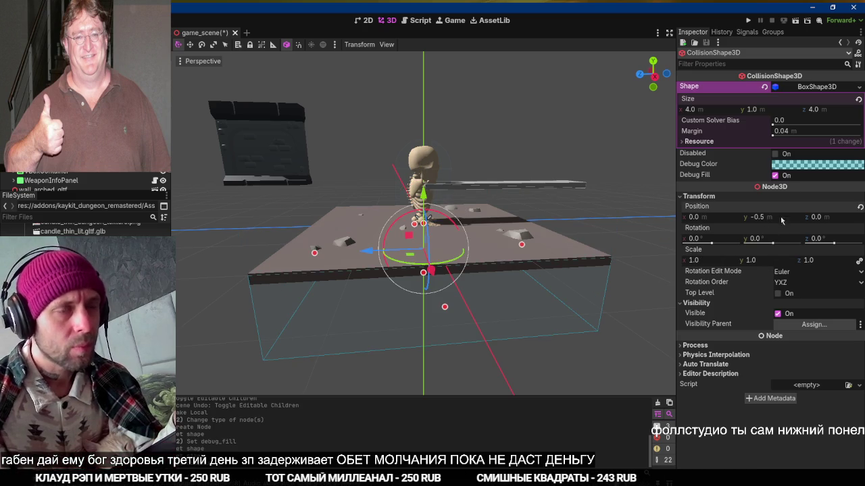
# Set the box height to 0.5 and move it to Y -0.25 beneath the floor slab
pyautogui.click(757, 110)
pyautogui.write('.5')
pyautogui.press('Return')
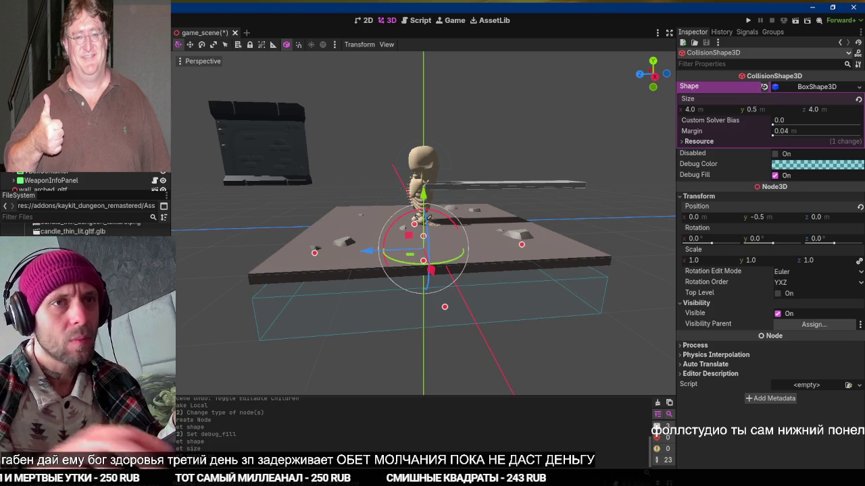
pyautogui.click(769, 218)
pyautogui.write('-0.25')
pyautogui.press('Return')
pyautogui.moveTo(494, 229)
pyautogui.mouseDown()
pyautogui.moveTo(494, 185)
pyautogui.moveTo(479, 296)
pyautogui.mouseUp()
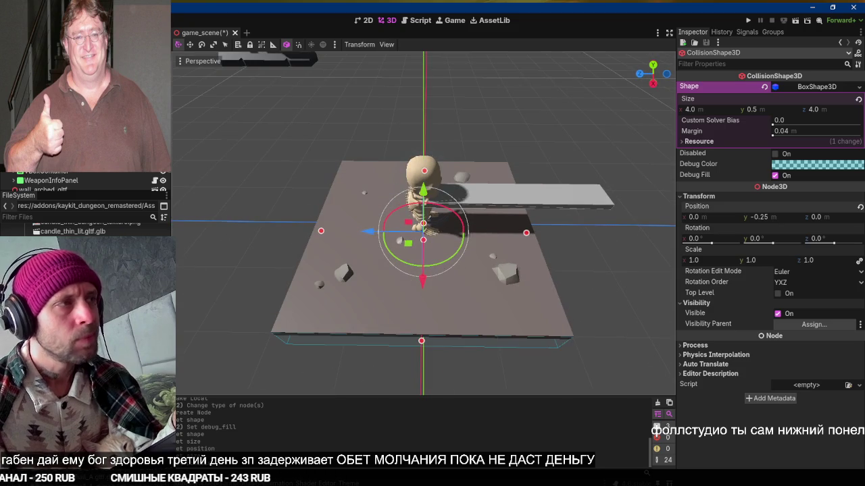
pyautogui.click(67, 94)
# Save the TileNode3D branch as tile_node_3d.tscn in a new prefabs/dungeon_prefabs folder
pyautogui.rightClick(96, 86)
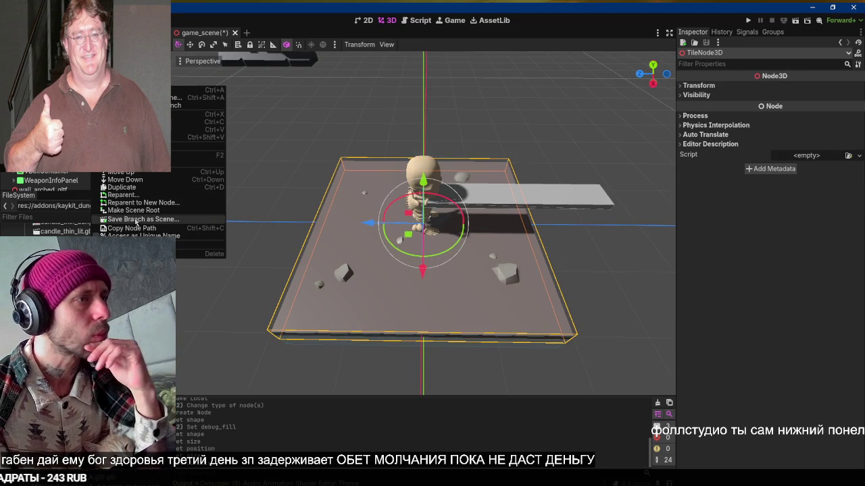
pyautogui.click(139, 220)
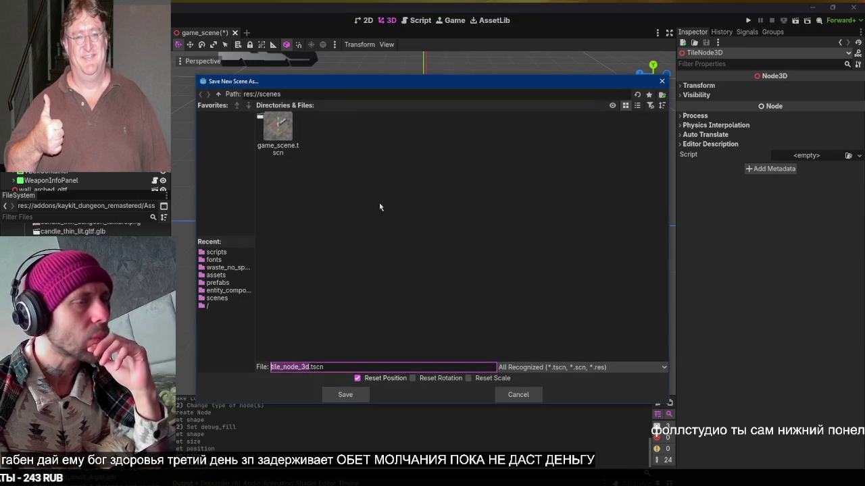
pyautogui.click(233, 284)
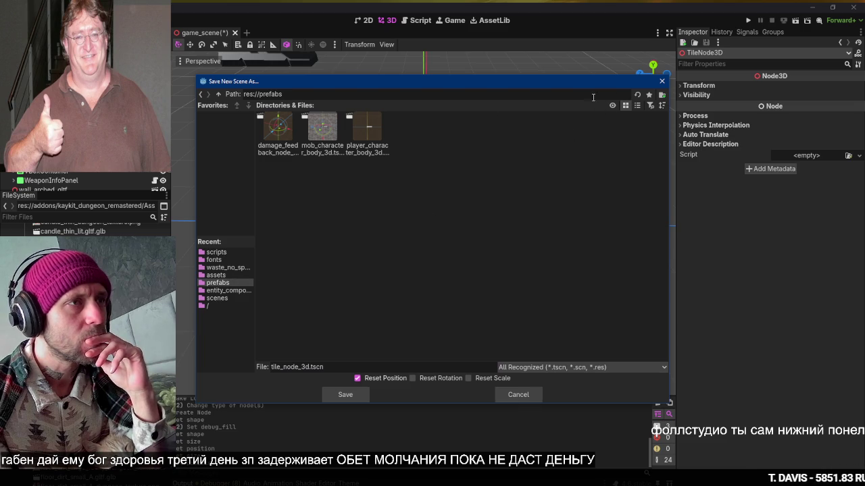
pyautogui.click(662, 95)
pyautogui.write('geon_prefab')
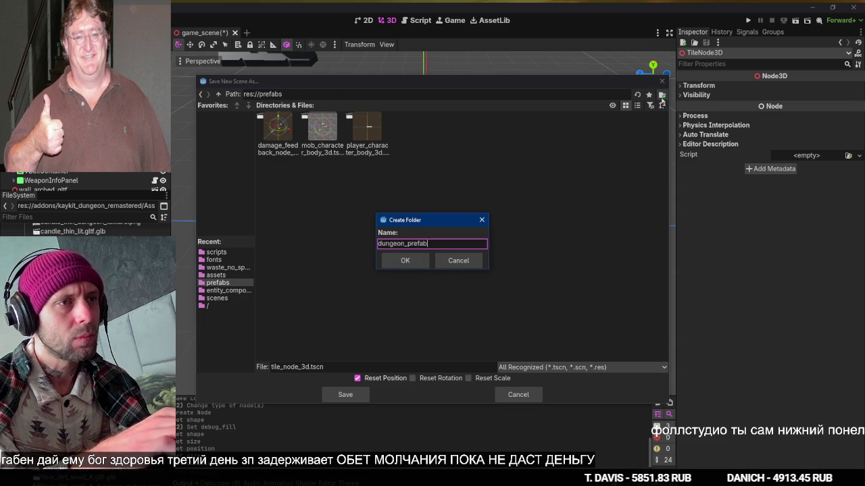
pyautogui.write('s')
pyautogui.press('Return')
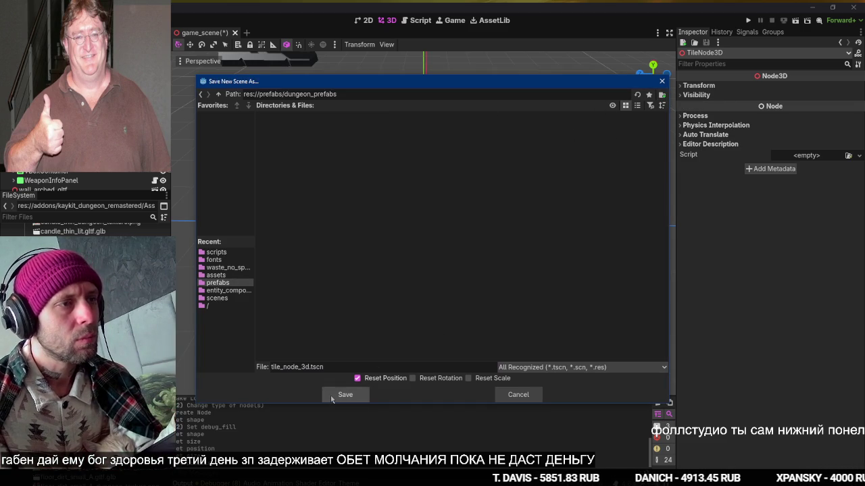
pyautogui.click(332, 397)
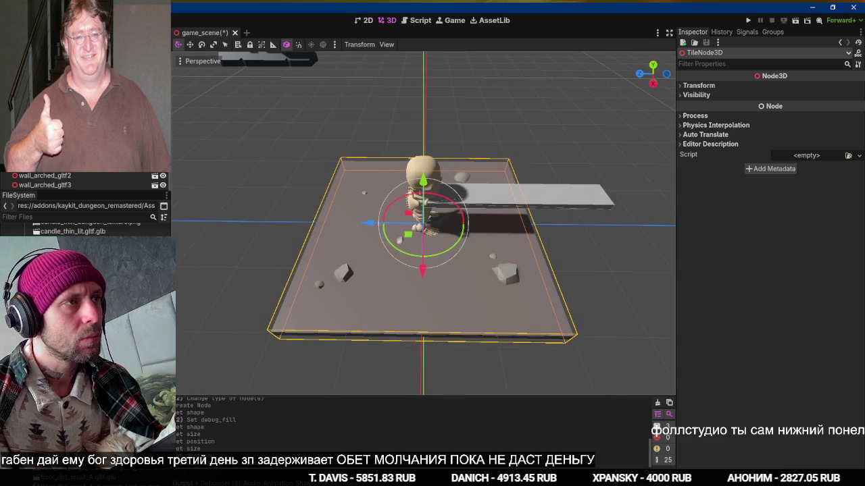
# Open levelgen.gd in the script editor and add an empty line at the end
pyautogui.hotkey('ctrl', 'F3')
pyautogui.click(234, 304)
pyautogui.press('Return')
# Add an export for the tile_node_3d.tscn scene below tile_size in levelgen.gd and save
pyautogui.click(76, 217)
pyautogui.write('dunge')
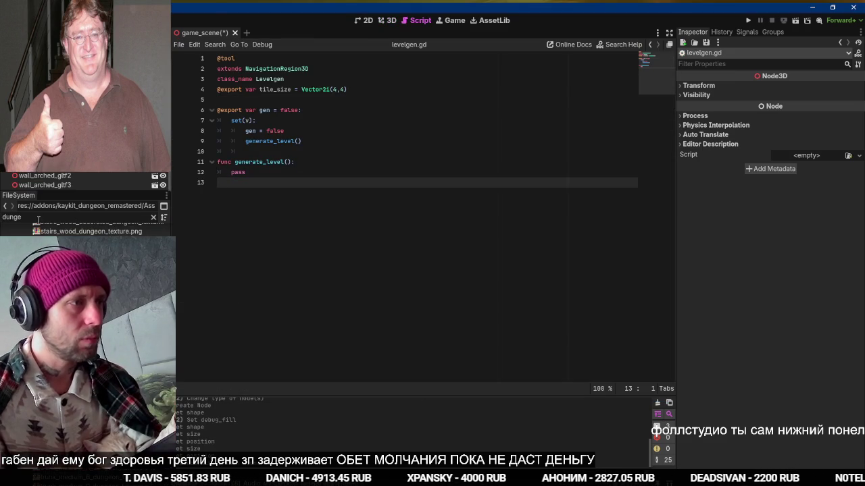
pyautogui.scroll(-3, 88, 230)
pyautogui.click(87, 247)
pyautogui.click(154, 217)
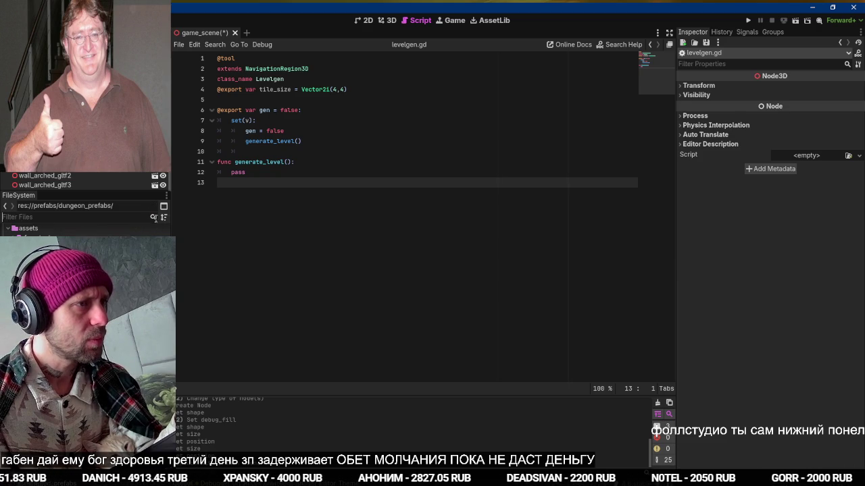
pyautogui.moveTo(60, 304)
pyautogui.mouseDown()
pyautogui.moveTo(81, 324)
pyautogui.moveTo(267, 240)
pyautogui.moveTo(249, 197)
pyautogui.mouseUp()
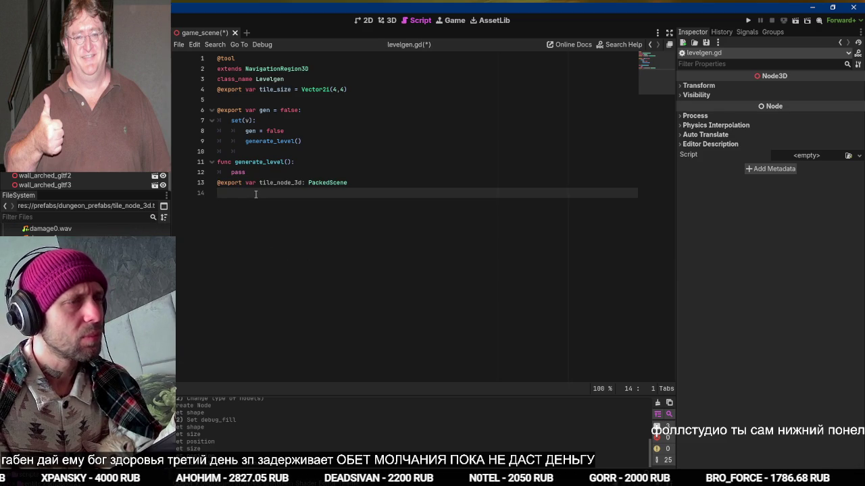
pyautogui.hotkey('ctrl', 'z')
pyautogui.hotkey('ctrl', 'z')
pyautogui.hotkey('ctrl', 'z')
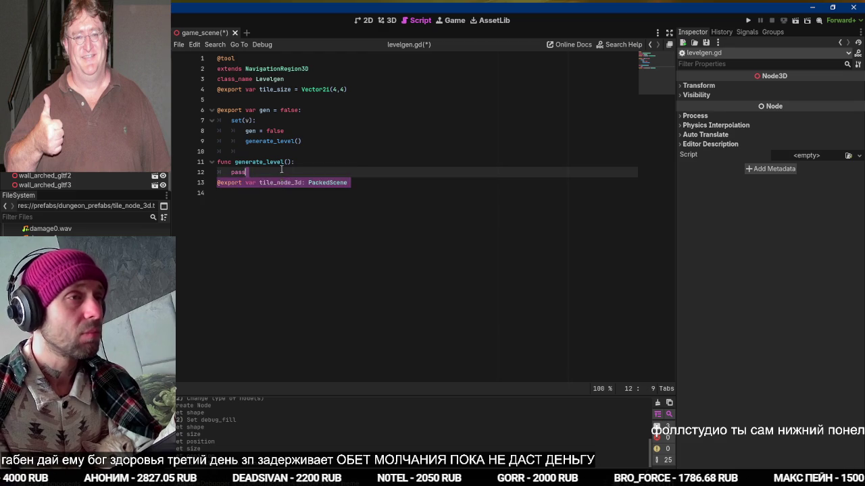
pyautogui.click(313, 78)
pyautogui.click(317, 99)
pyautogui.press('Return')
pyautogui.write('@export var tile_node_3d: PackedScene')
pyautogui.hotkey('ctrl', 's')
pyautogui.click(306, 174)
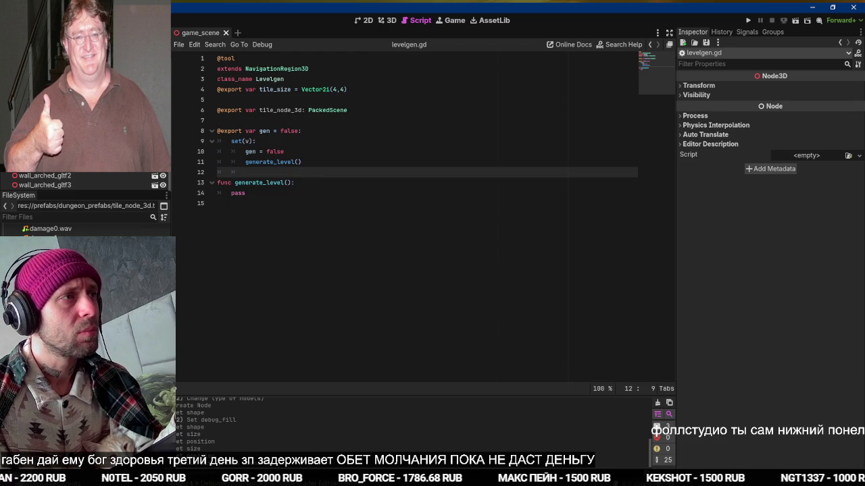
# Delete the tile node from the 3D scene and return to generate_level in levelgen.gd
pyautogui.click(387, 21)
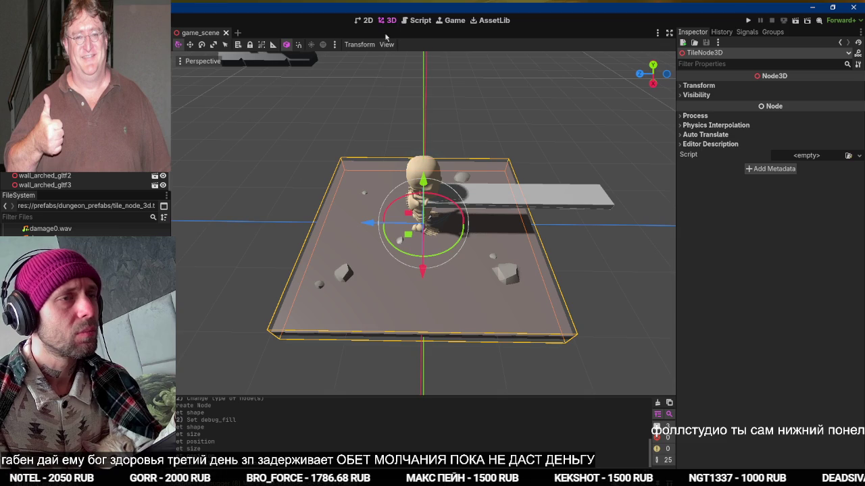
pyautogui.press('Delete')
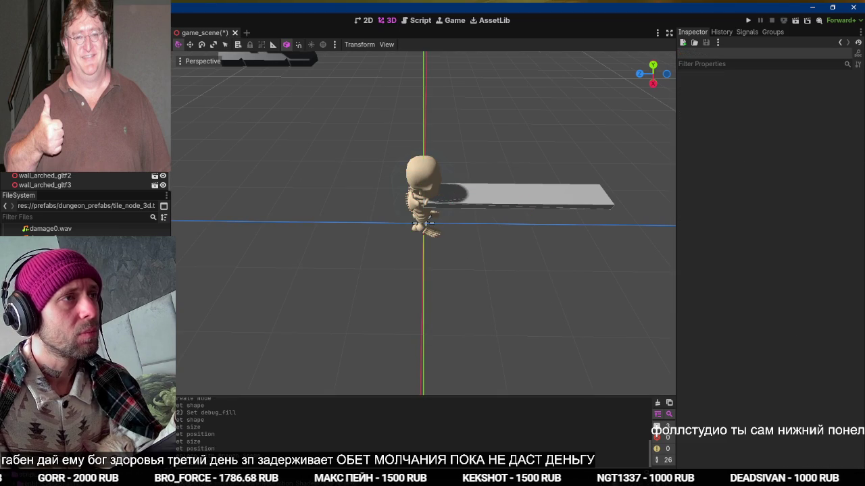
pyautogui.hotkey('ctrl', 'F3')
pyautogui.click(314, 187)
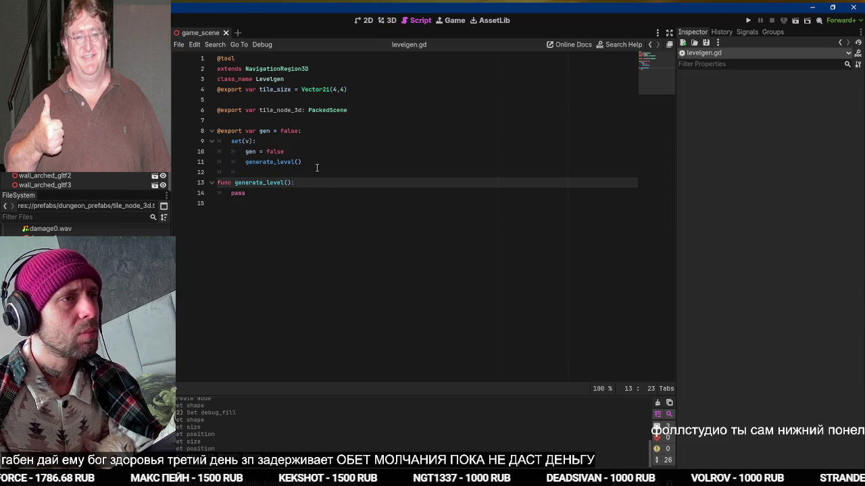
# Declare walker_steps = 100 and add a for loop over it with pass, then save
pyautogui.press('Return')
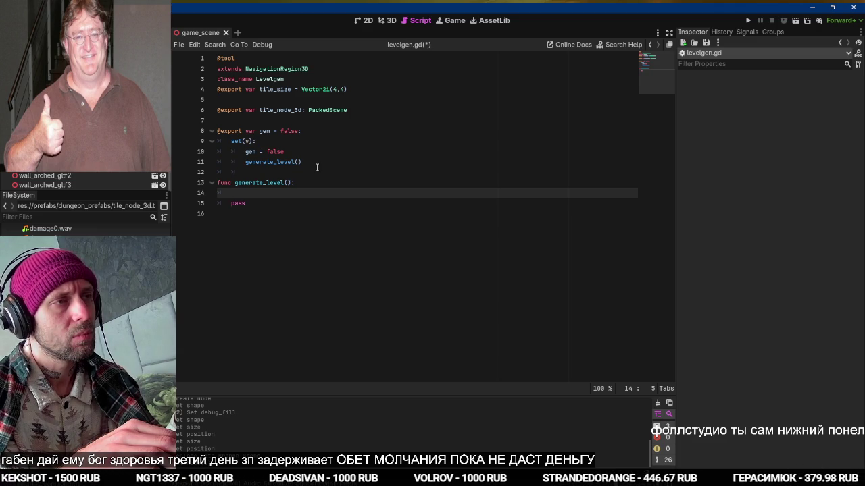
pyautogui.write('var walker_steps')
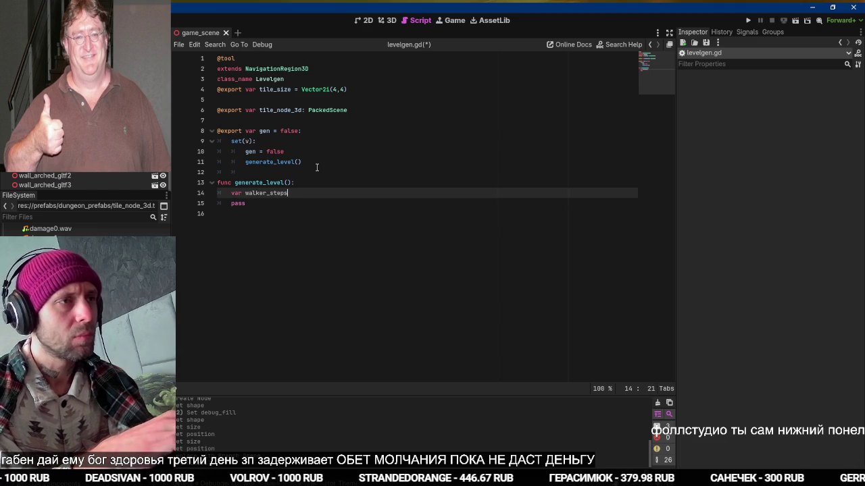
pyautogui.write(' = 100')
pyautogui.press('Return')
pyautogui.write('or i in walk')
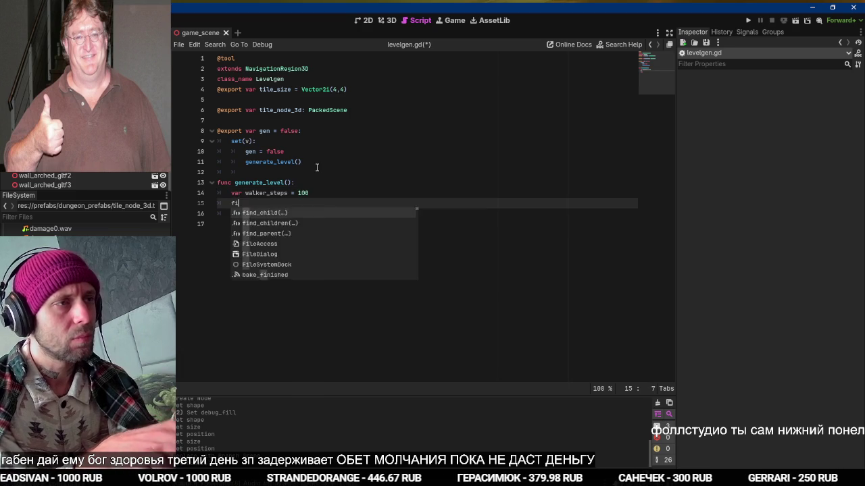
pyautogui.press('Return')
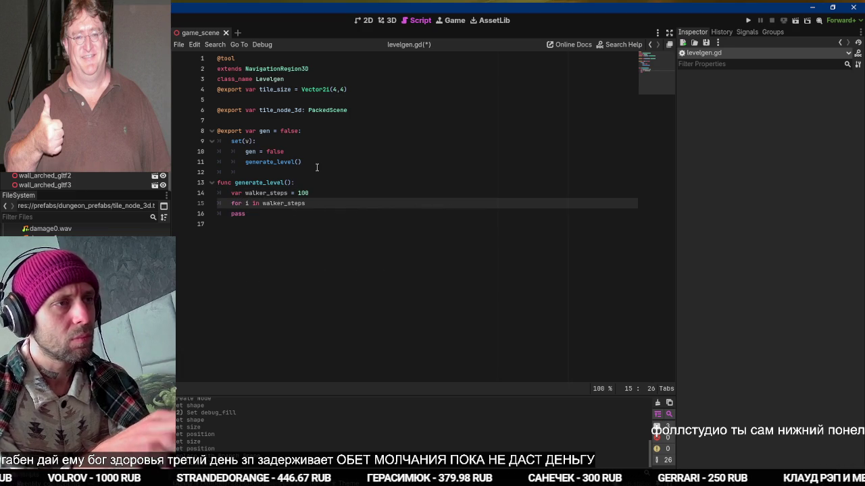
pyautogui.write(':')
pyautogui.press('Return')
pyautogui.write('pass')
pyautogui.press('Up')
pyautogui.hotkey('ctrl', 's')
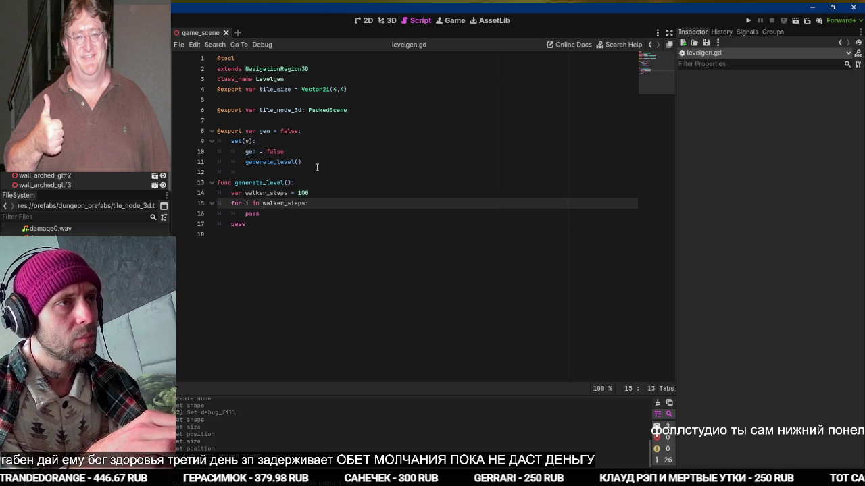
# Select all the script code and open ChatGPT in the browser
pyautogui.hotkey('ctrl', 'a')
pyautogui.hotkey('alt', 'Tab')
pyautogui.write('chat')
pyautogui.press('Return')
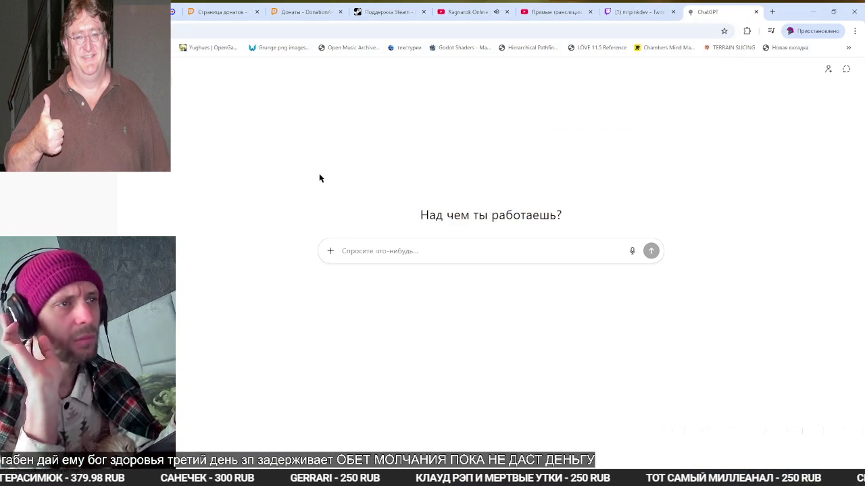
# Ask ChatGPT in Russian for a random-walker dungeon generator with one tile per coordinate, including the pasted script
pyautogui.press('super+space')
pyautogui.write('дай ')
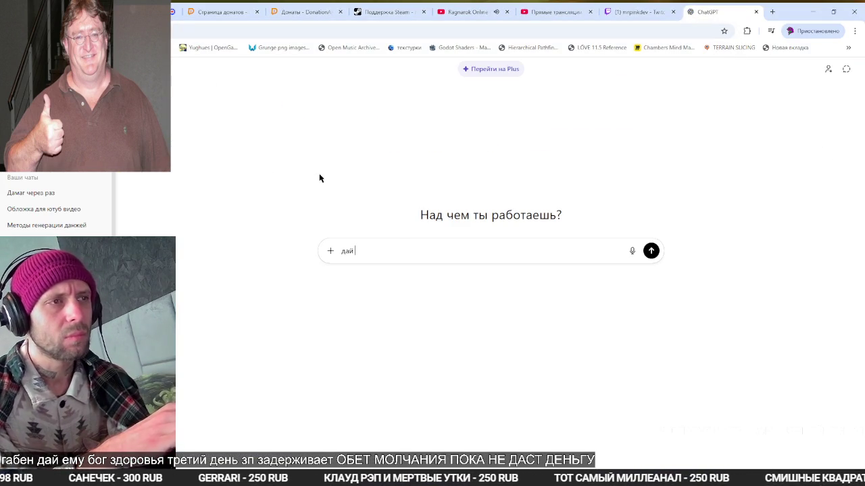
pyautogui.write('геник ')
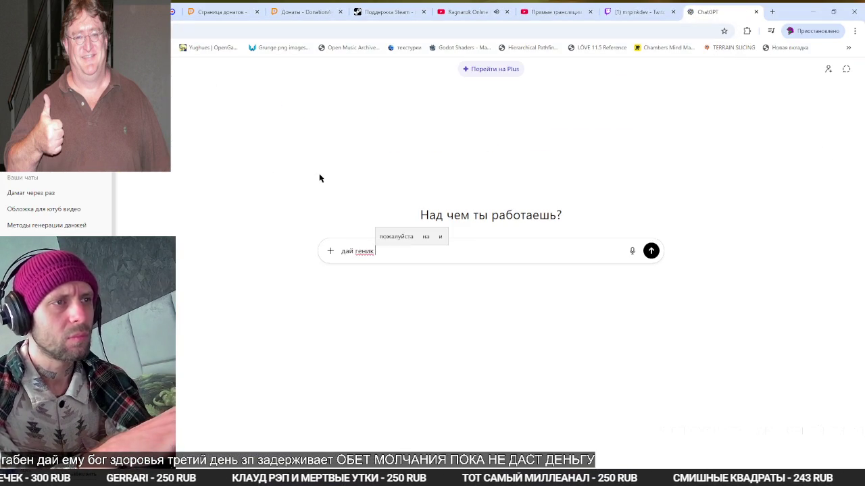
pyautogui.write('данжей')
pyautogui.write(' на базе')
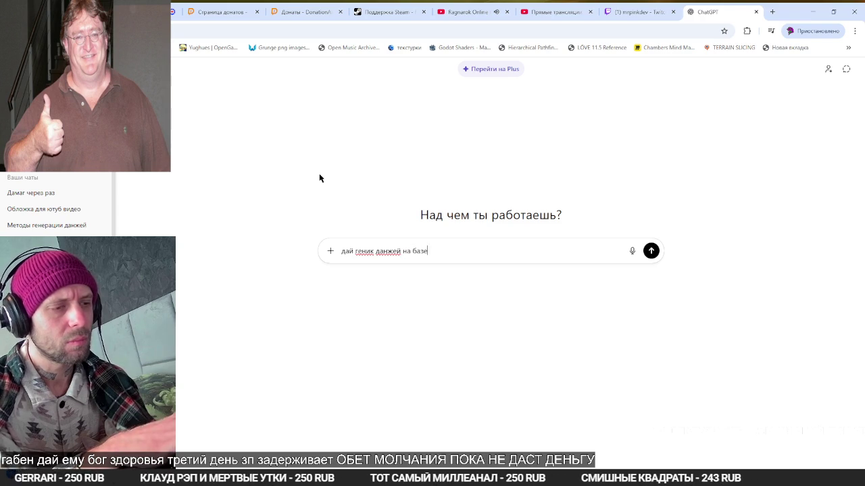
pyautogui.write(' рандом волкера')
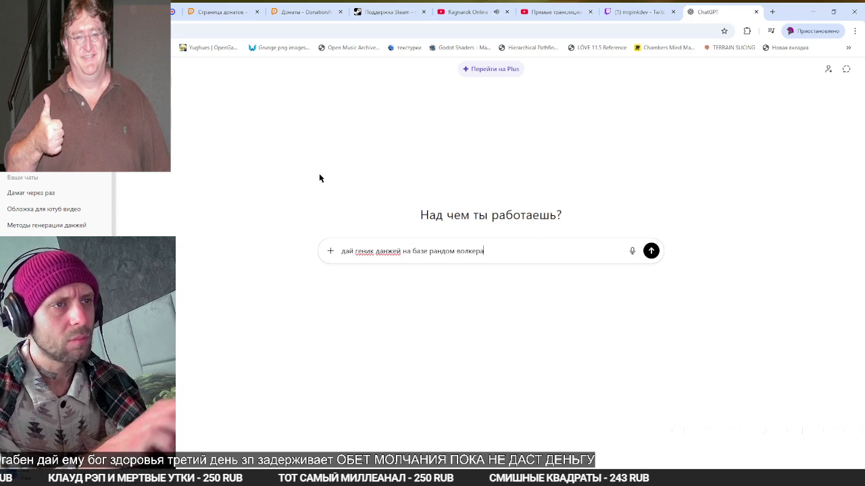
pyautogui.hotkey('shift', 'Return')
pyautogui.hotkey('shift', 'Return')
pyautogui.hotkey('ctrl', 'v')
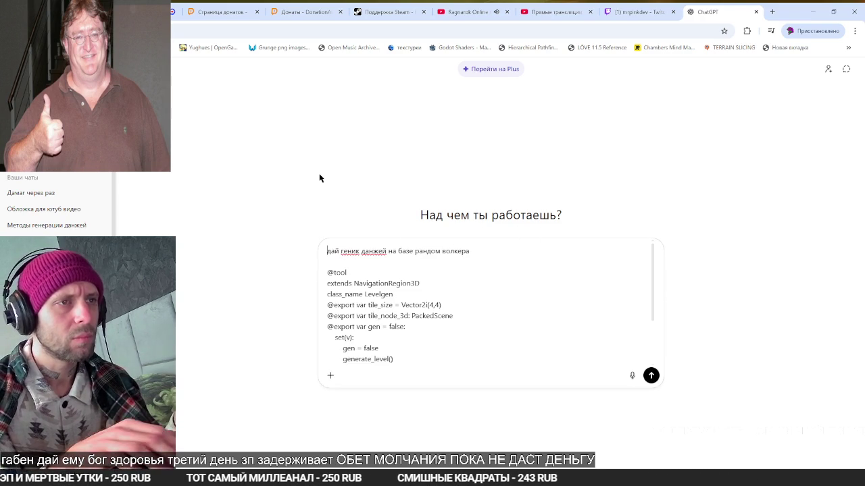
pyautogui.hotkey('shift', 'Return')
pyautogui.write('смолто')
pyautogui.press('BackSpace')
pyautogui.press('BackSpace')
pyautogui.press('BackSpace')
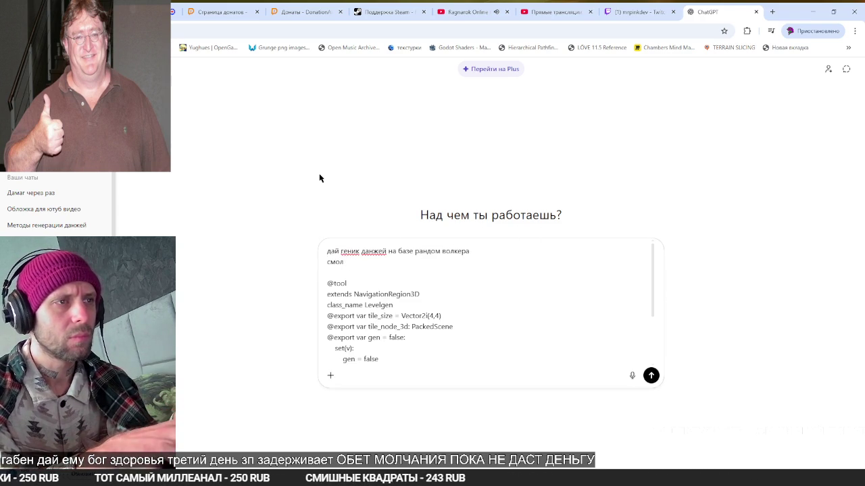
pyautogui.write('три чтобы два раза')
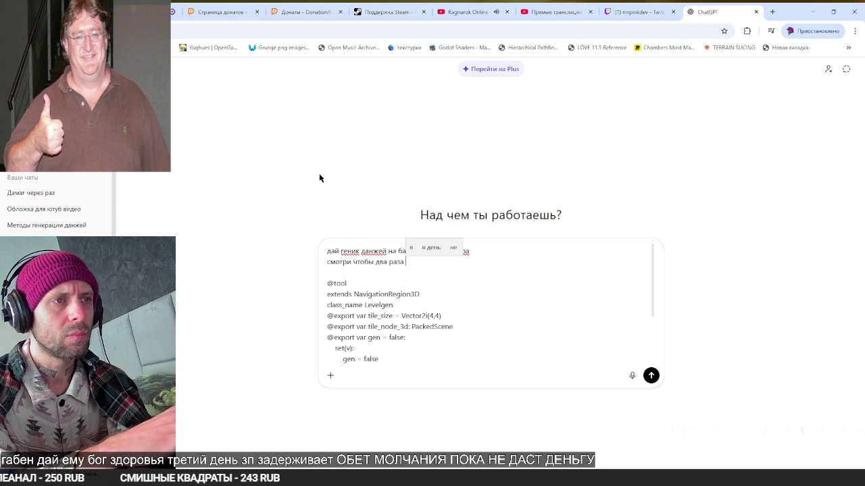
pyautogui.press('BackSpace')
pyautogui.press('BackSpace')
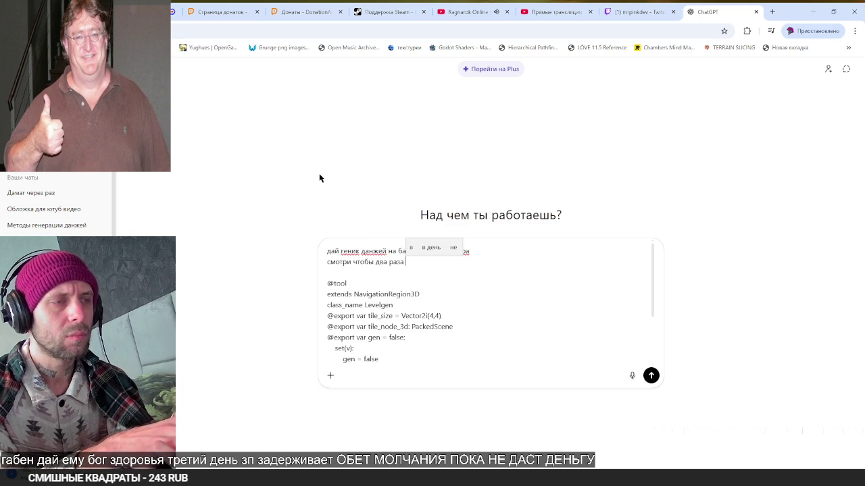
pyautogui.hotkey('ctrl', 'BackSpace')
pyautogui.hotkey('ctrl', 'BackSpace')
pyautogui.write('дно')
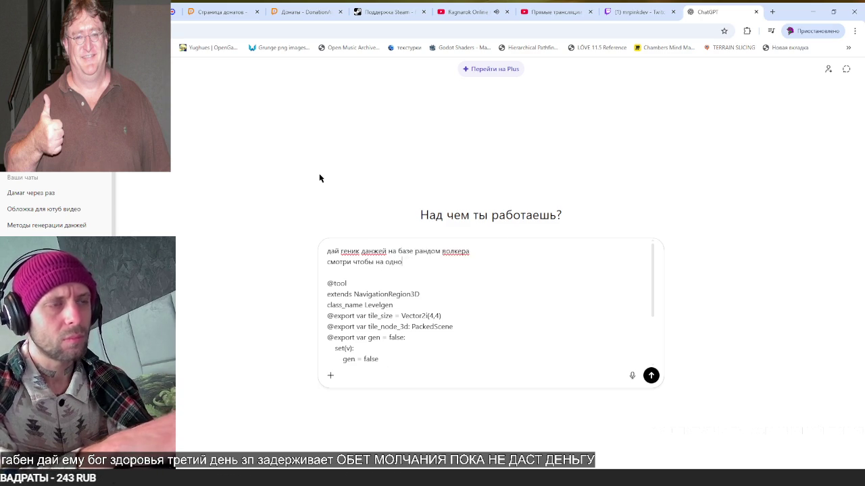
pyautogui.write('й коорде был ')
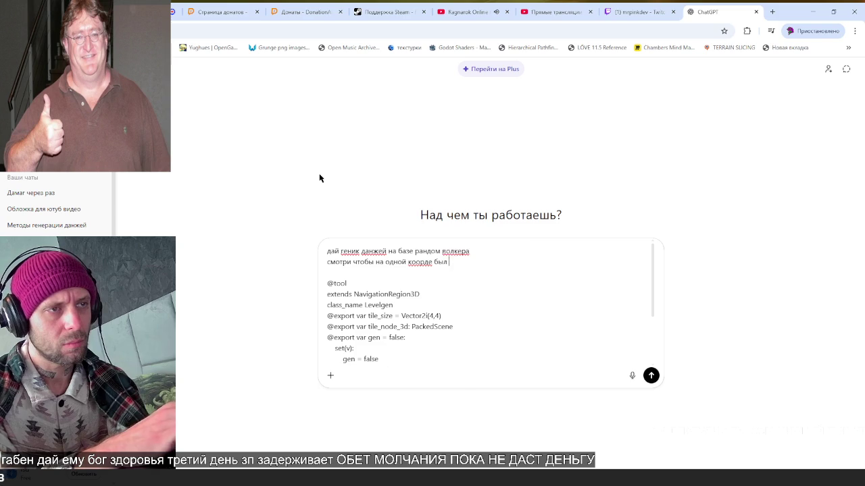
pyautogui.write('только одинтайл')
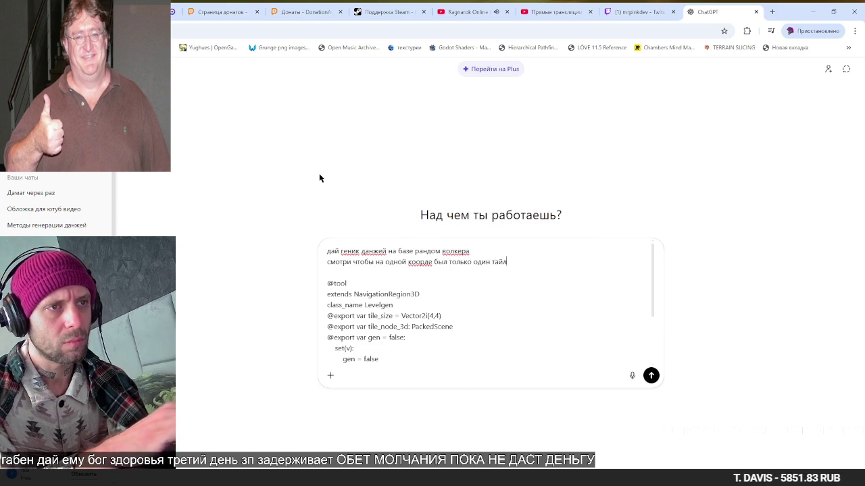
pyautogui.press('Return')
# Copy the generated GDScript generator code and return to Godot
pyautogui.hotkey('alt', 'Tab')
pyautogui.press('Tab')
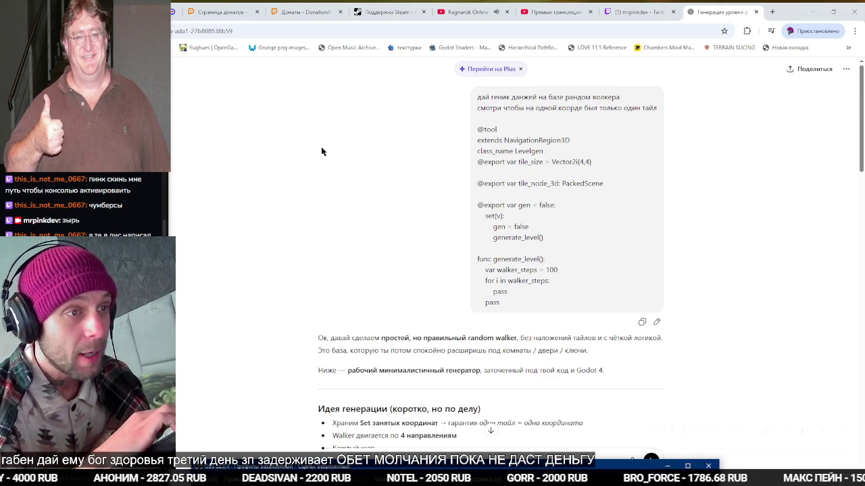
pyautogui.scroll(-10, 470, 297)
pyautogui.scroll(-2, 470, 297)
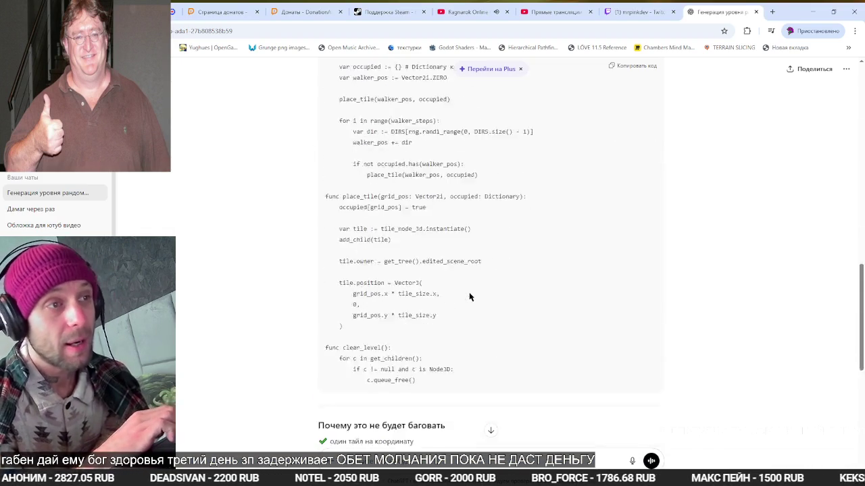
pyautogui.scroll(7, 470, 297)
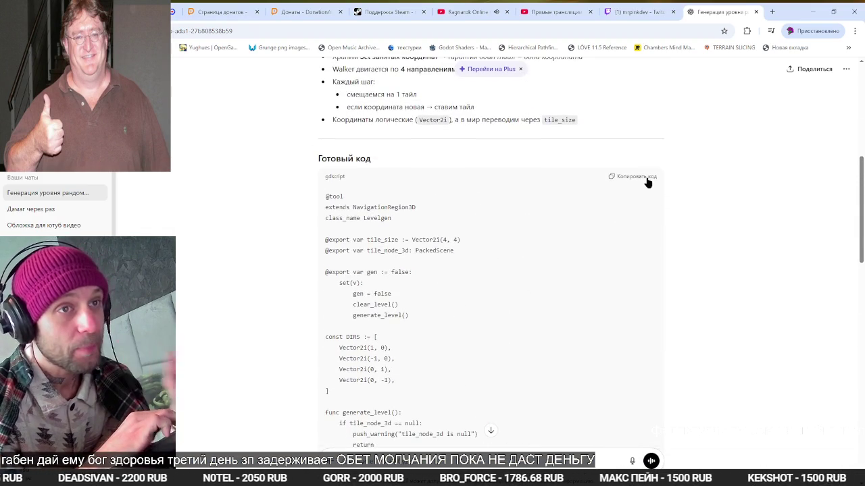
pyautogui.click(647, 180)
pyautogui.scroll(-10, 569, 296)
pyautogui.hotkey('alt', 'Tab')
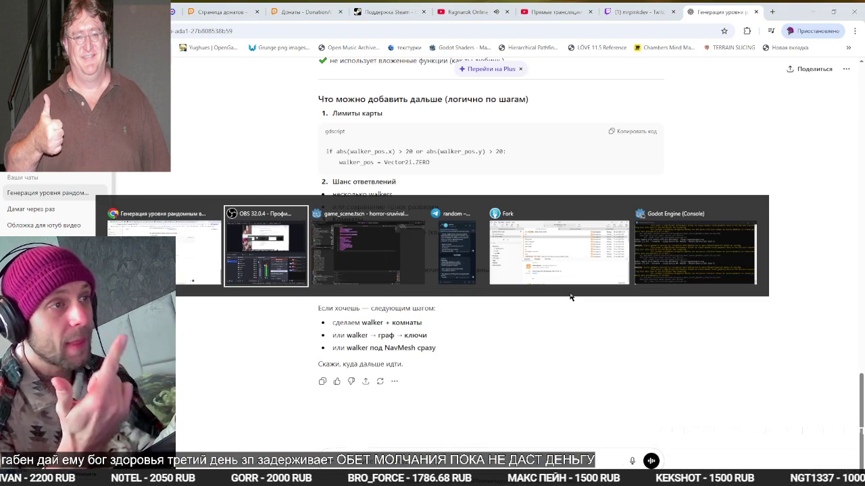
pyautogui.press('Tab')
# Replace levelgen.gd with the generated code, save, and inspect the parse error on line 36
pyautogui.hotkey('ctrl', 'v')
pyautogui.hotkey('ctrl', 's')
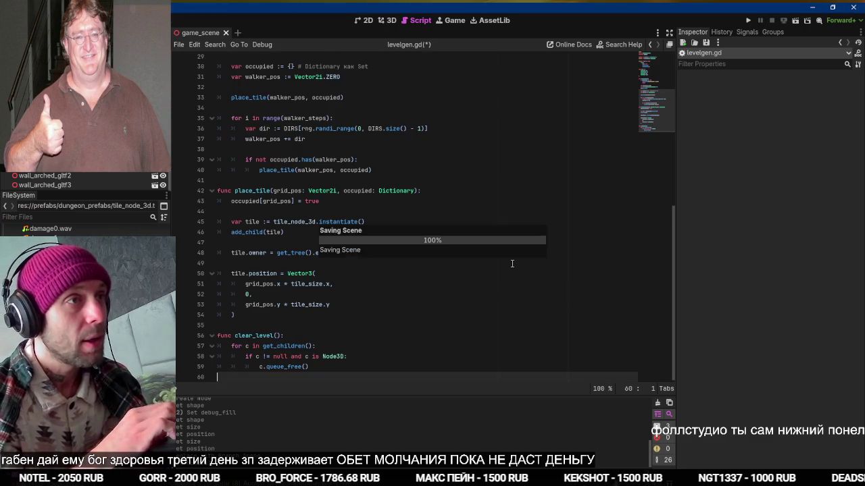
pyautogui.scroll(8, 407, 241)
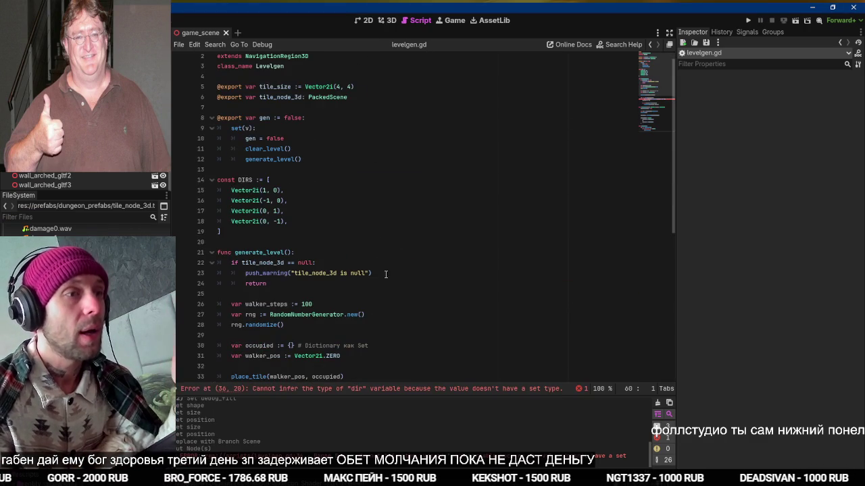
pyautogui.click(393, 390)
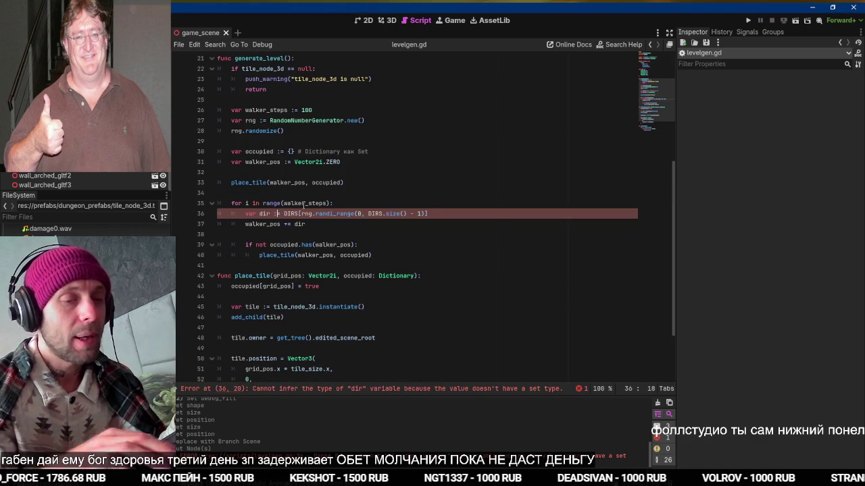
pyautogui.scroll(7, 361, 163)
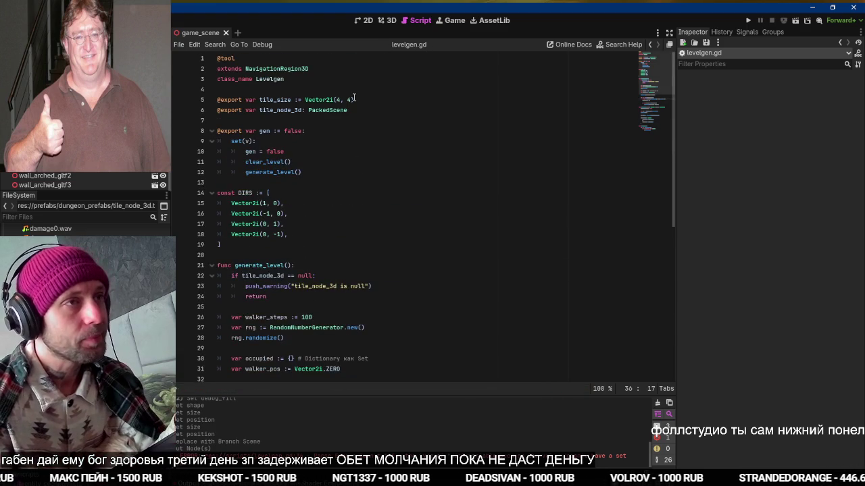
# Reset Tile Size to 4, 4 and load tile_node_3d.tscn into the Tile Node 3D slot
pyautogui.click(387, 20)
pyautogui.scroll(-4, 422, 226)
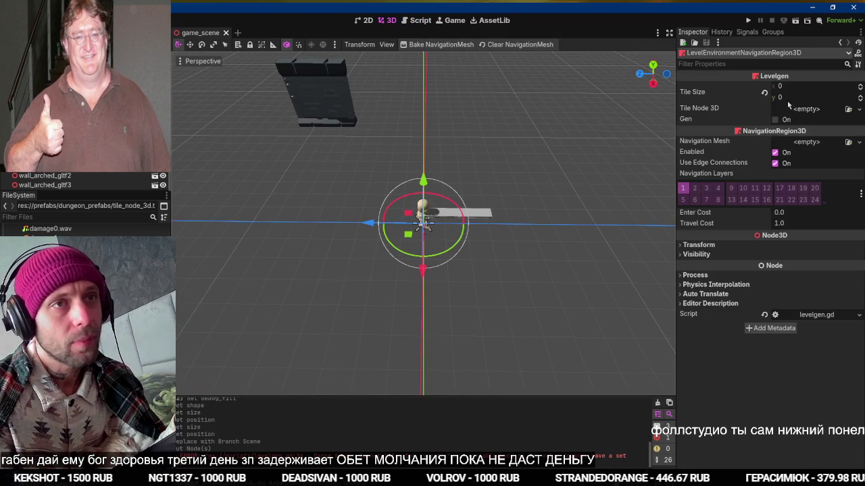
pyautogui.click(765, 96)
pyautogui.click(798, 112)
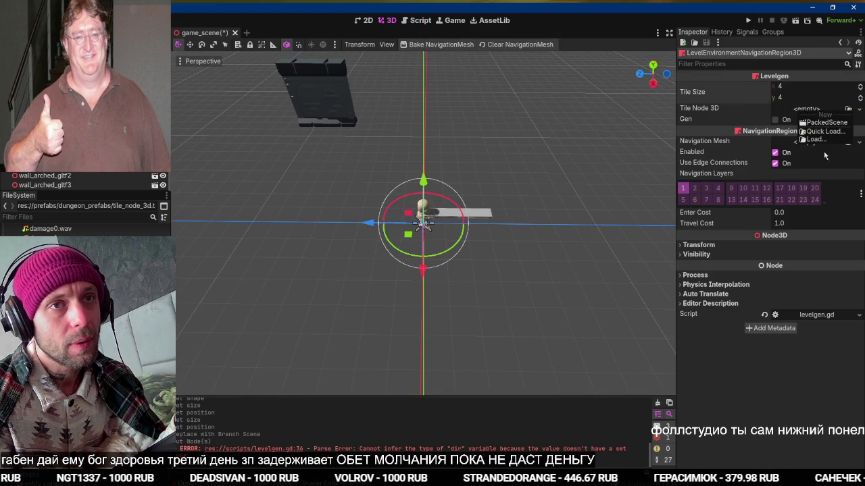
pyautogui.click(822, 131)
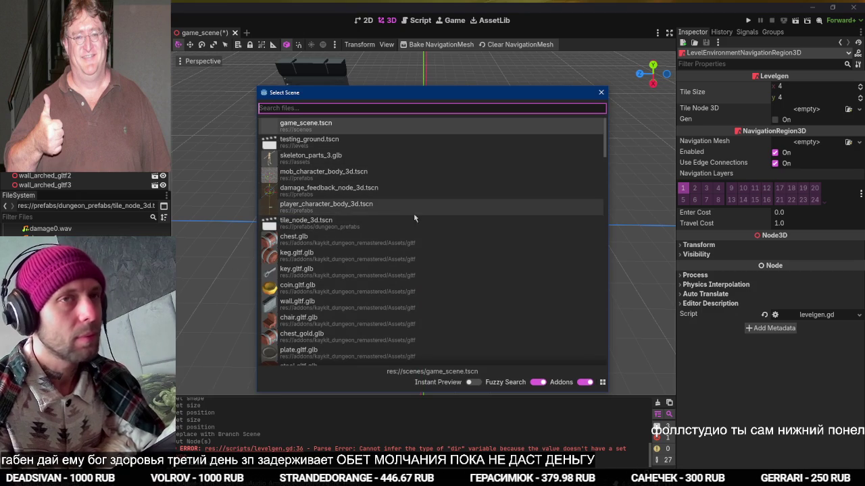
pyautogui.doubleClick(305, 221)
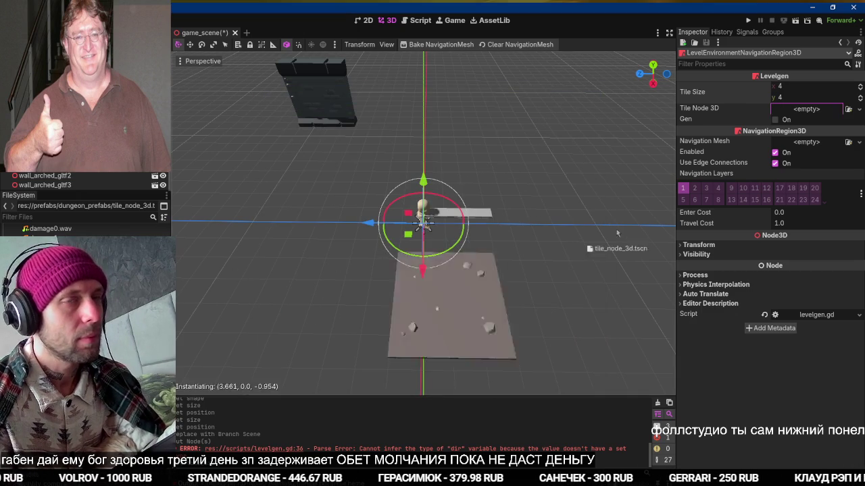
# Generate the tiled level floor twice, then bring the OBS window to mid-screen
pyautogui.click(785, 119)
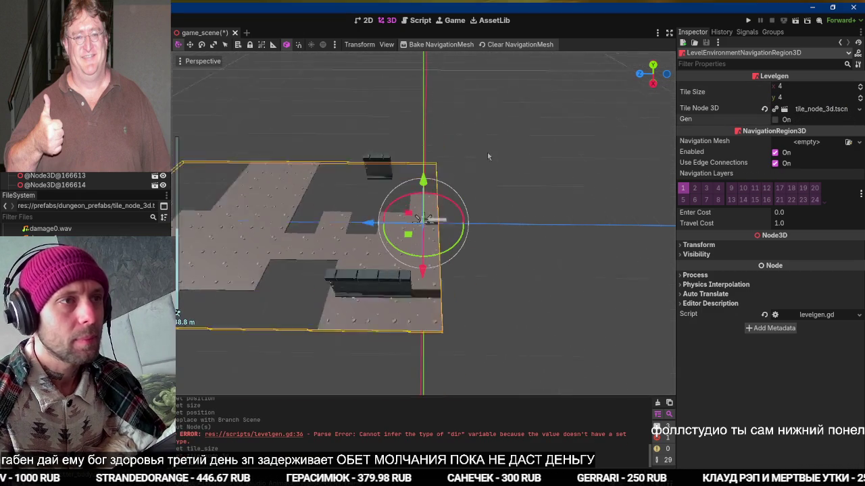
pyautogui.scroll(4, 453, 177)
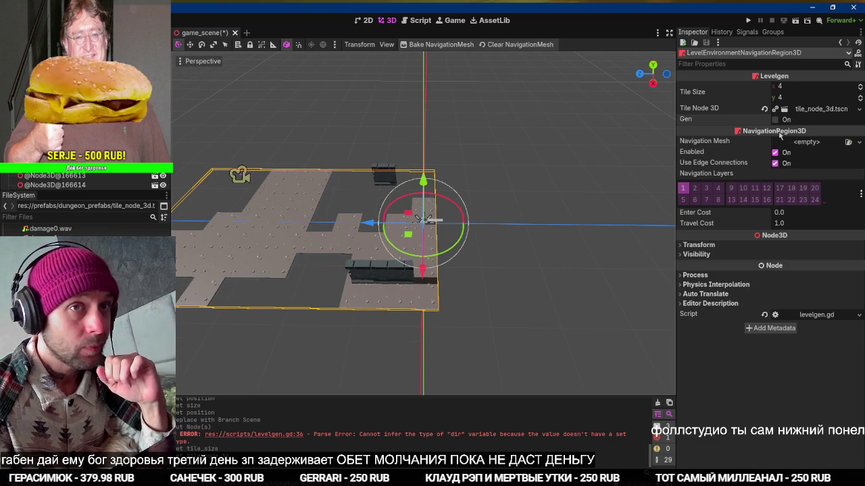
pyautogui.click(783, 121)
pyautogui.hotkey('alt', 'Tab')
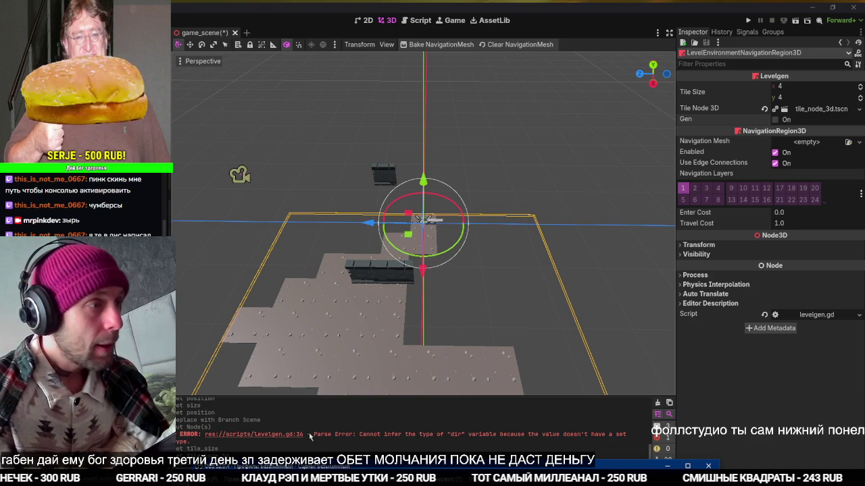
pyautogui.moveTo(295, 466); pyautogui.dragTo(357, 150)
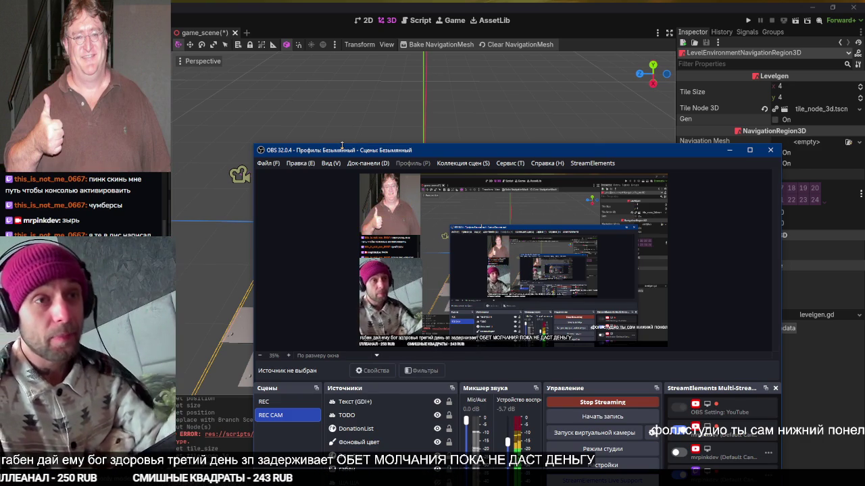
# Replace the Text (GDI+) caption with a new Russian message about donation problems
pyautogui.click(641, 326)
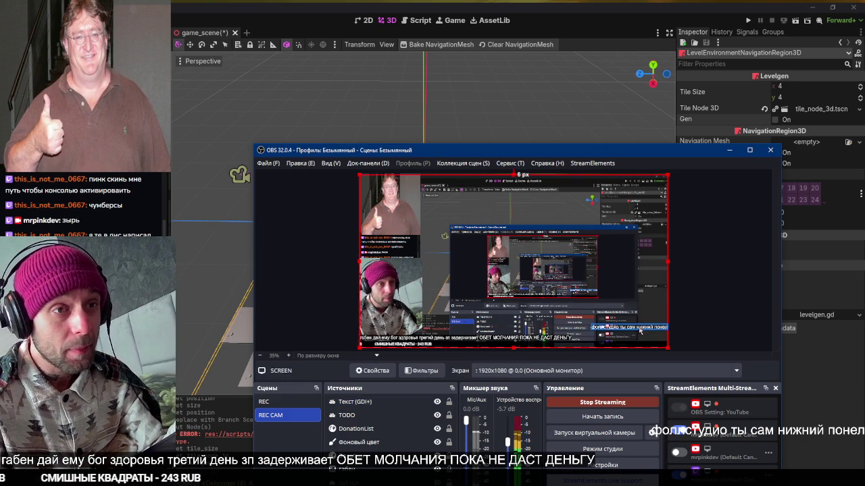
pyautogui.doubleClick(364, 402)
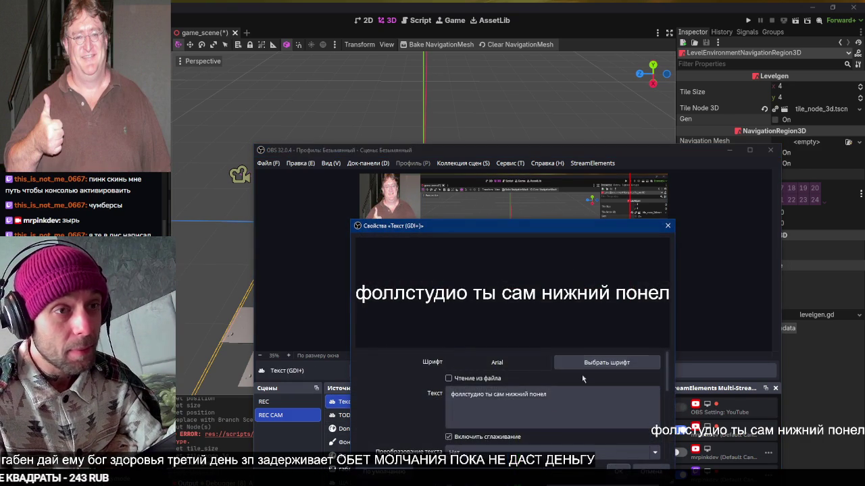
pyautogui.tripleClick(575, 393)
pyautogui.write('только ме')
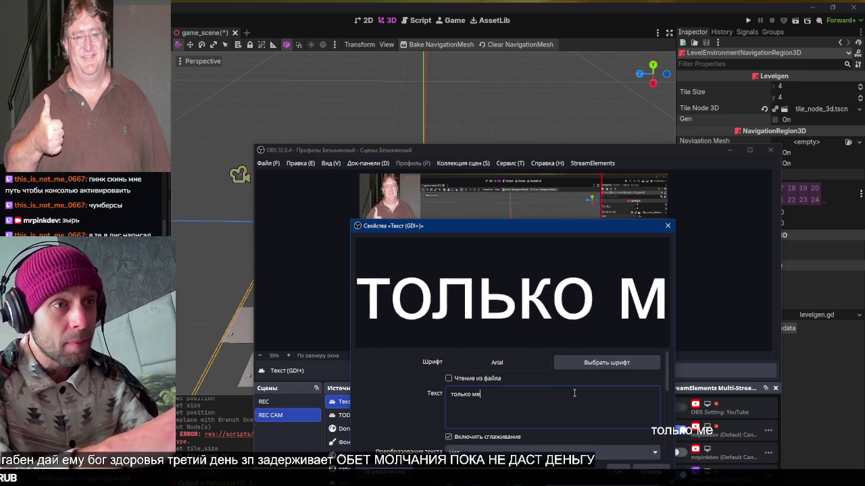
pyautogui.write('ня армянская карда')
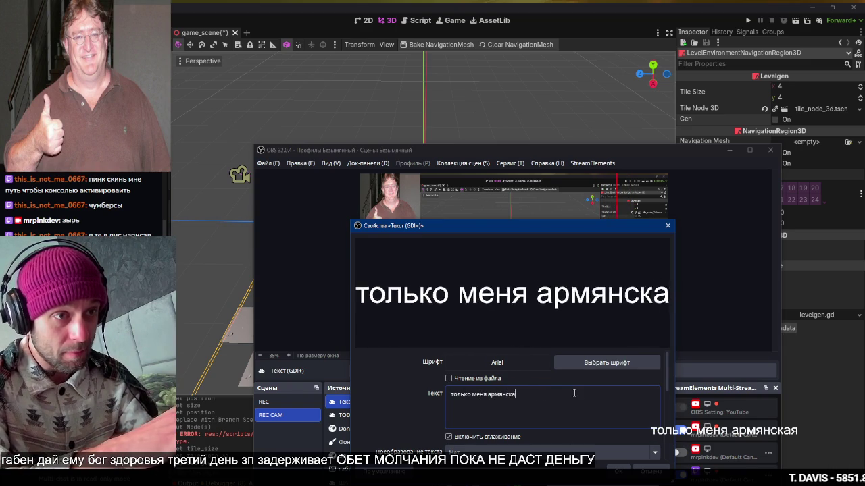
pyautogui.press('BackSpace')
pyautogui.press('BackSpace')
pyautogui.write('та')
pyautogui.press('BackSpace')
pyautogui.press('BackSpace')
pyautogui.press('BackSpace')
pyautogui.write('ий банк поебывает что ли тоже')
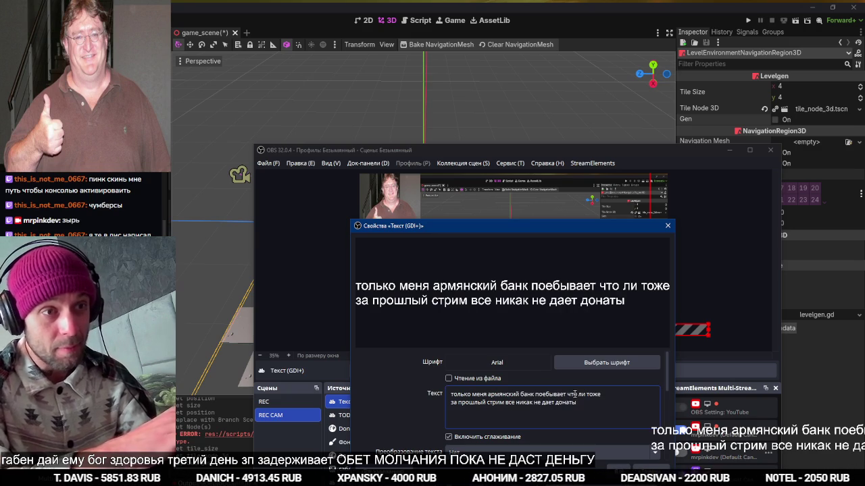
pyautogui.write('н')
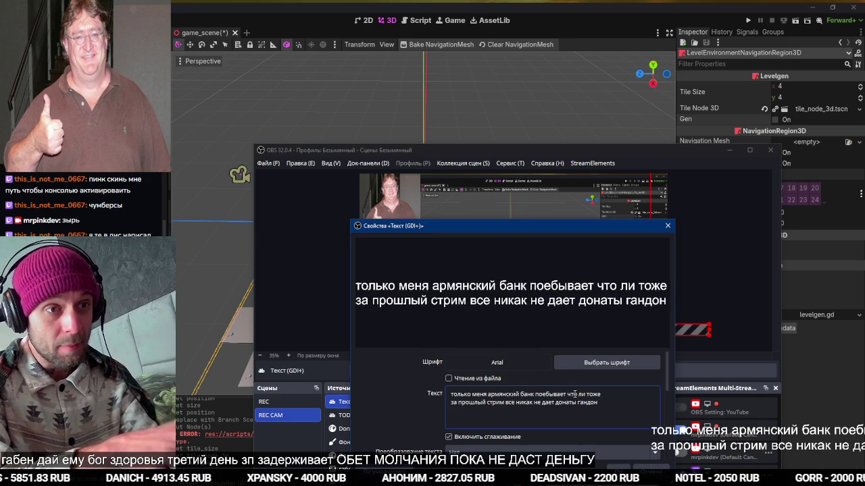
pyautogui.write(' дай бог здоровь')
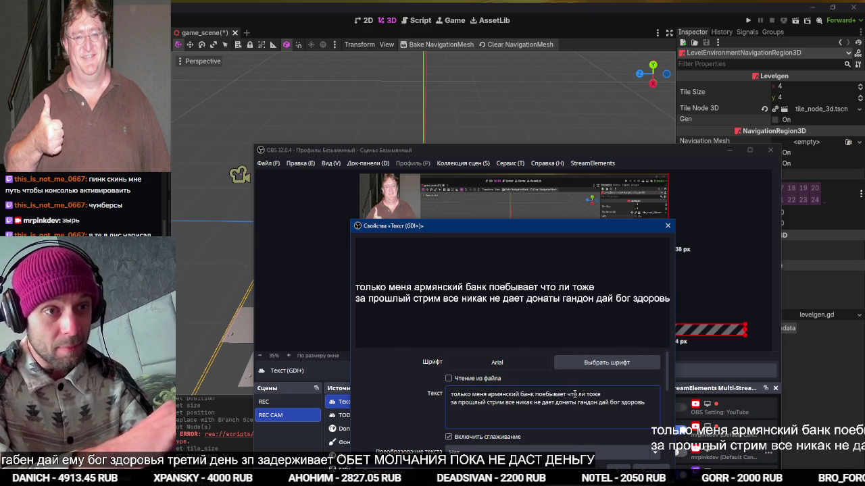
pyautogui.write('я ему пидарасу')
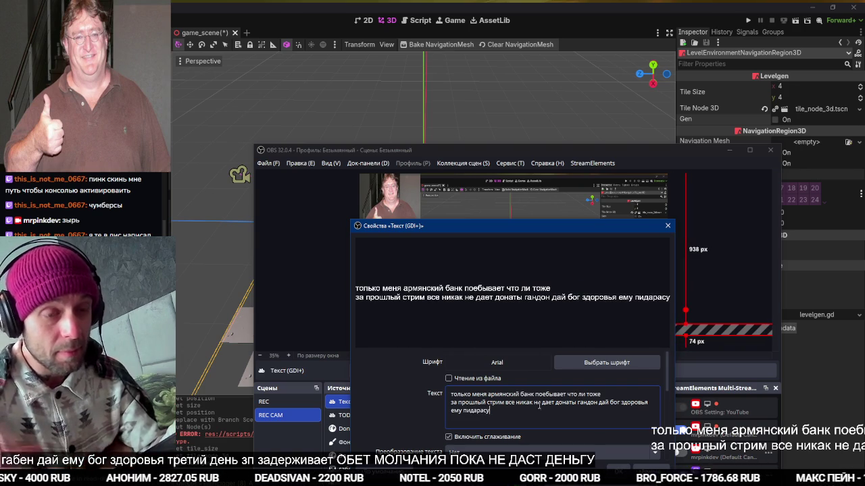
pyautogui.hotkey('ctrl', 'BackSpace')
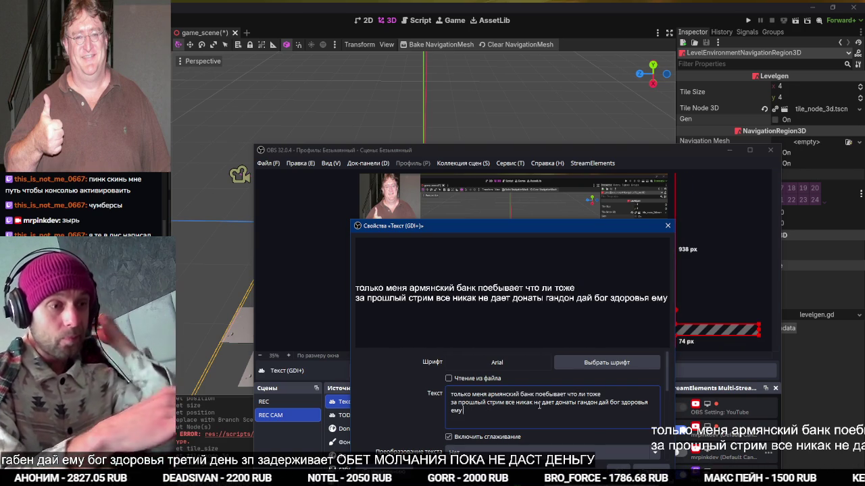
pyautogui.write(' редиске')
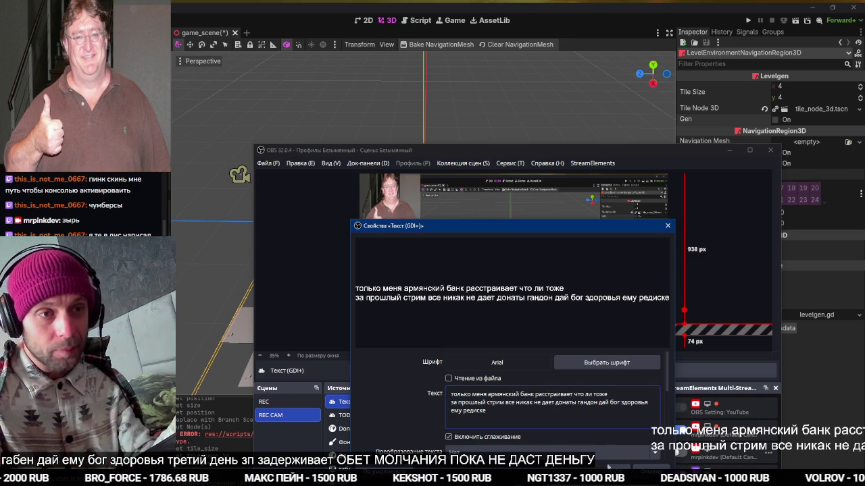
pyautogui.click(616, 471)
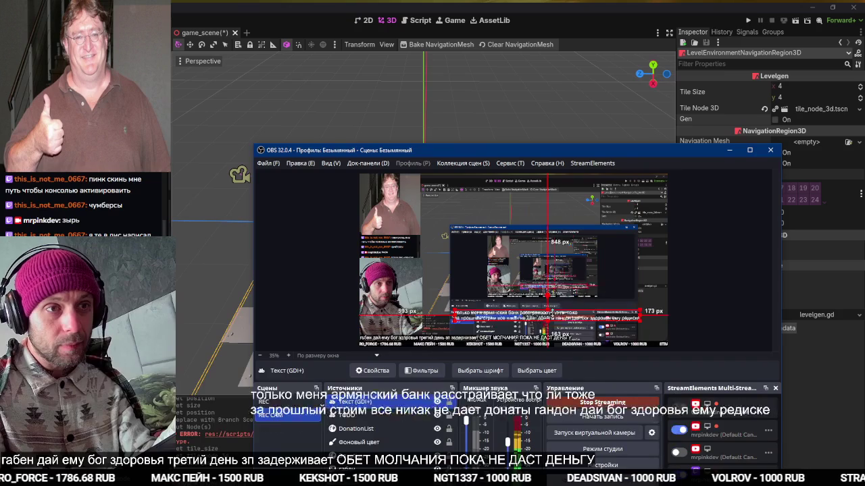
# Move the caption to the top, give it a 76% opaque background, and minimize OBS
pyautogui.moveTo(553, 314)
pyautogui.mouseDown()
pyautogui.moveTo(561, 231)
pyautogui.moveTo(585, 169)
pyautogui.mouseUp()
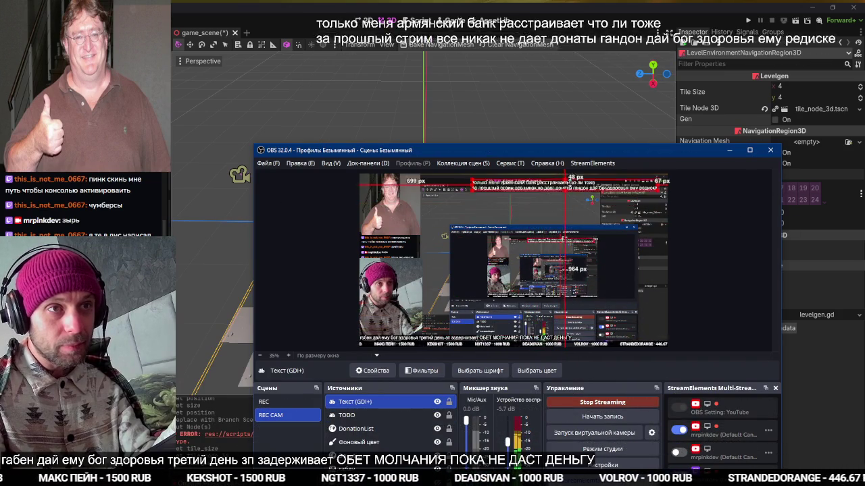
pyautogui.click(703, 211)
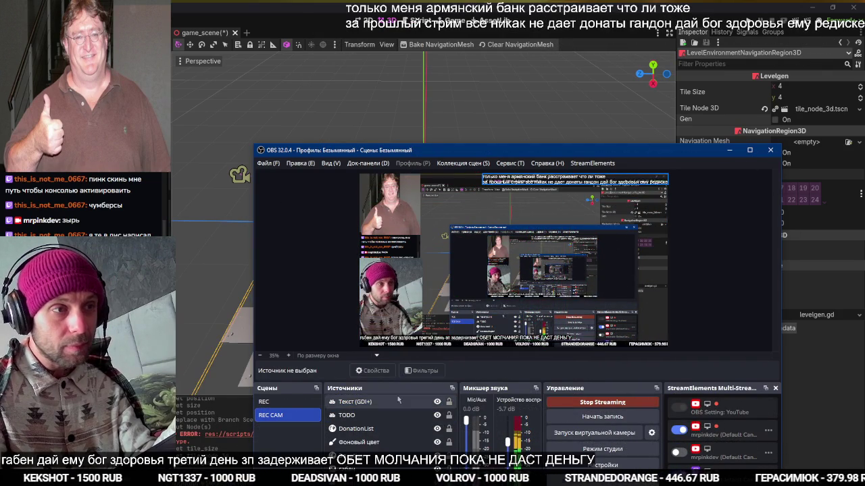
pyautogui.doubleClick(402, 400)
pyautogui.scroll(-5, 421, 418)
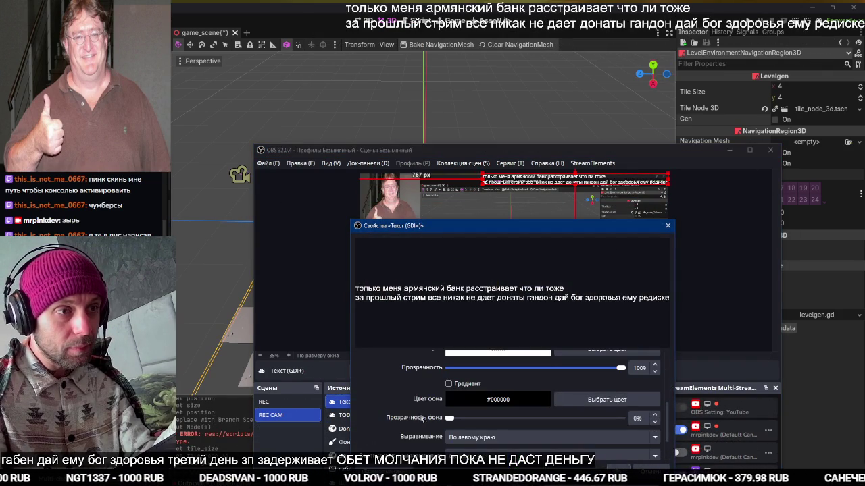
pyautogui.moveTo(449, 419); pyautogui.dragTo(580, 417)
pyautogui.click(615, 467)
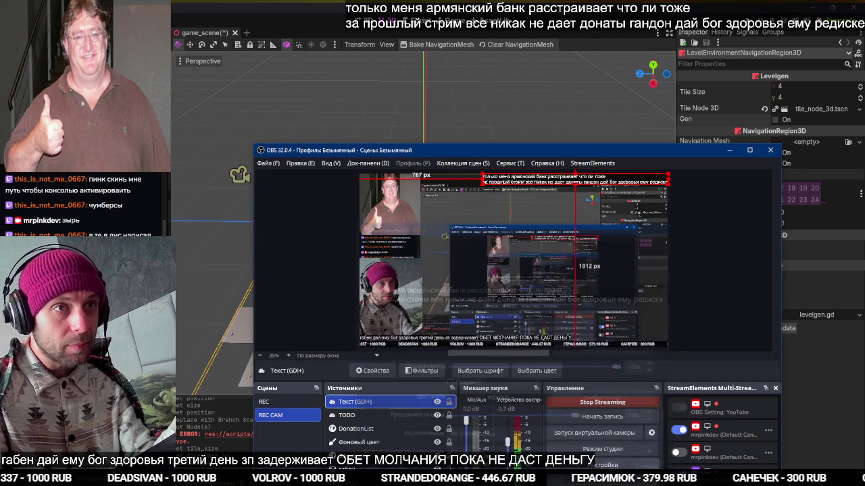
pyautogui.click(733, 152)
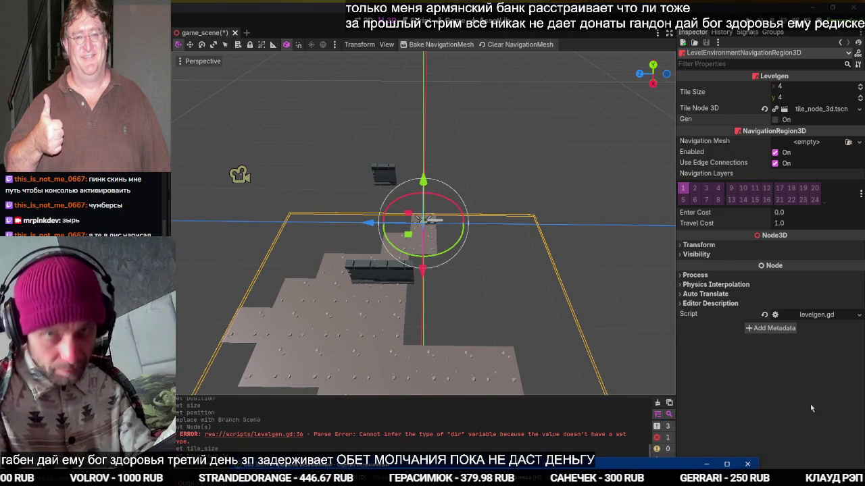
# Select LevelEnvironmentNavigationRegion3D and regenerate a new, wider tiled floor layout
pyautogui.moveTo(495, 274); pyautogui.dragTo(434, 282)
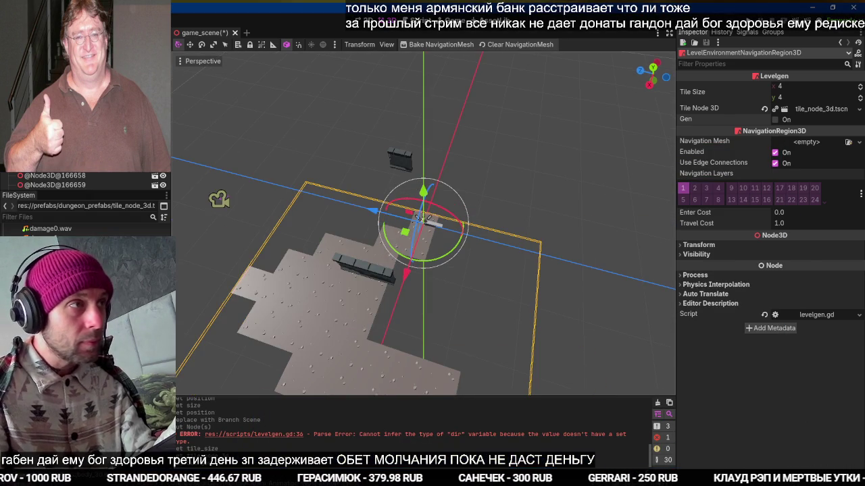
pyautogui.click(422, 219)
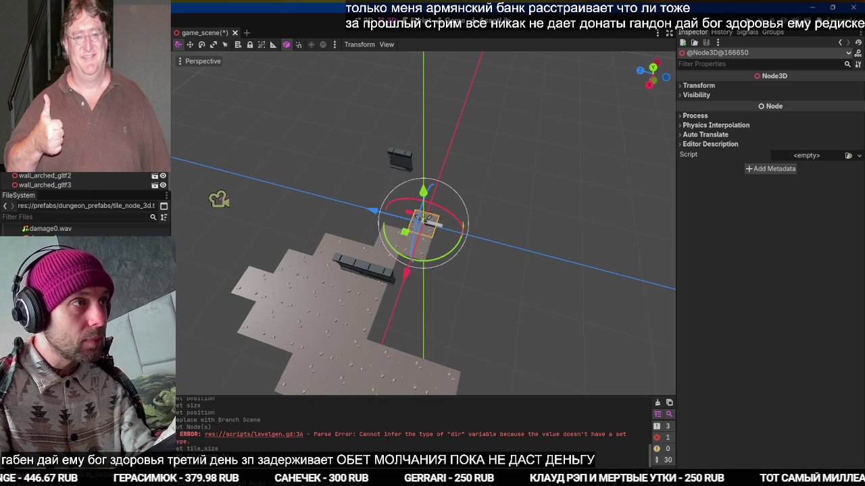
pyautogui.scroll(3, 64, 177)
pyautogui.click(64, 173)
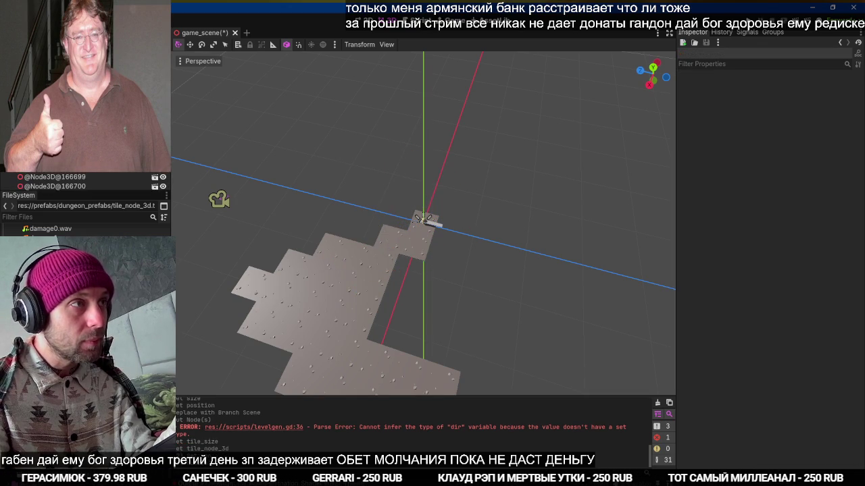
pyautogui.scroll(5, 87, 181)
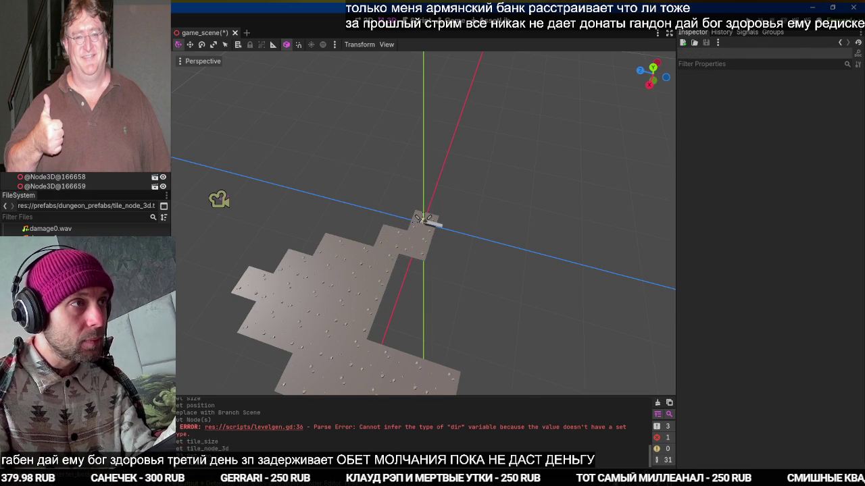
pyautogui.click(326, 285)
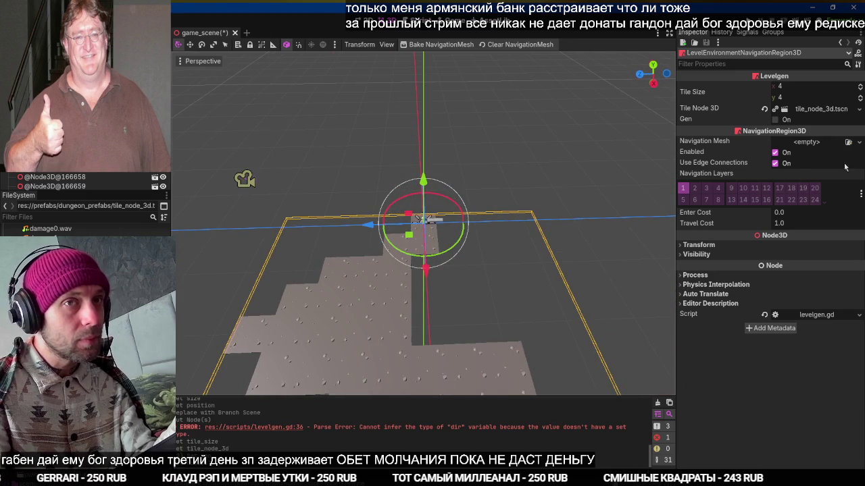
pyautogui.scroll(-5, 481, 191)
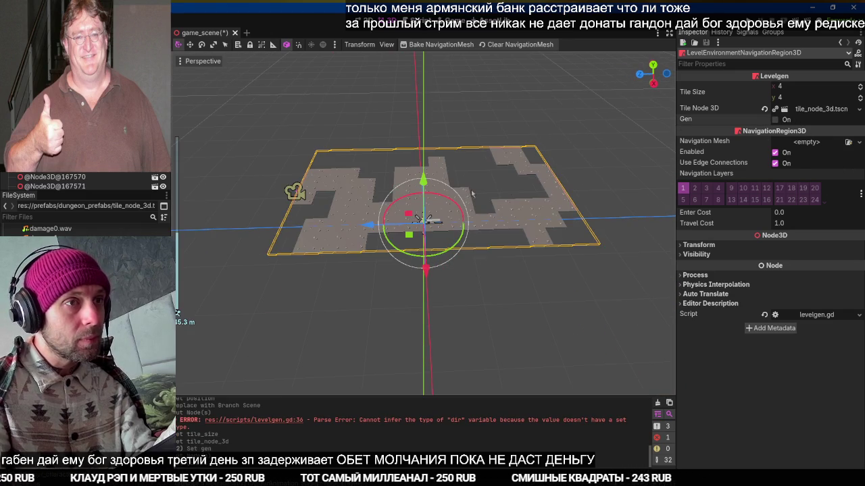
pyautogui.press('F5')
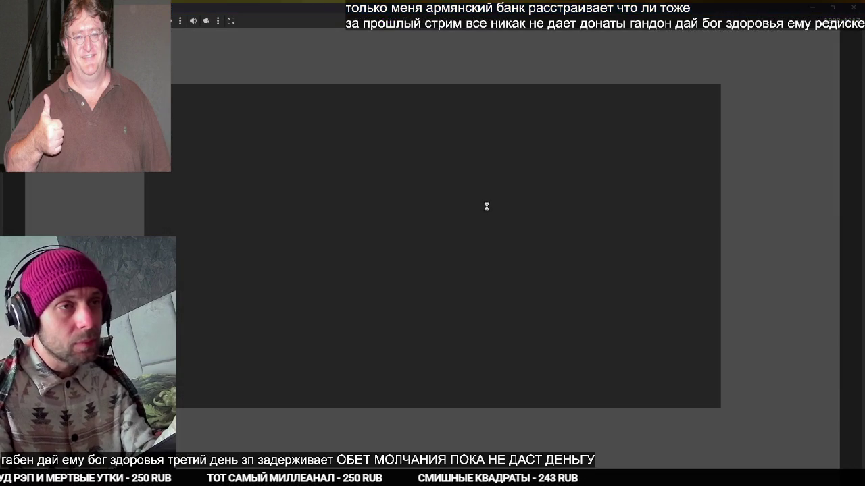
pyautogui.press('s')
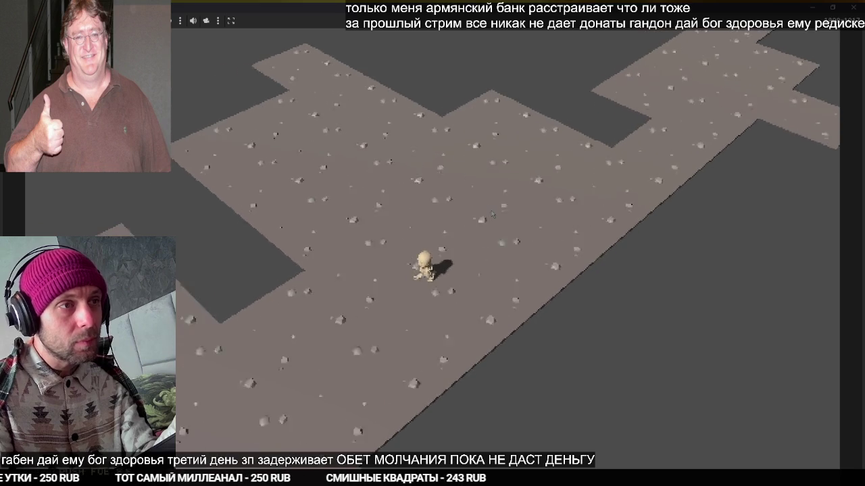
pyautogui.press('s')
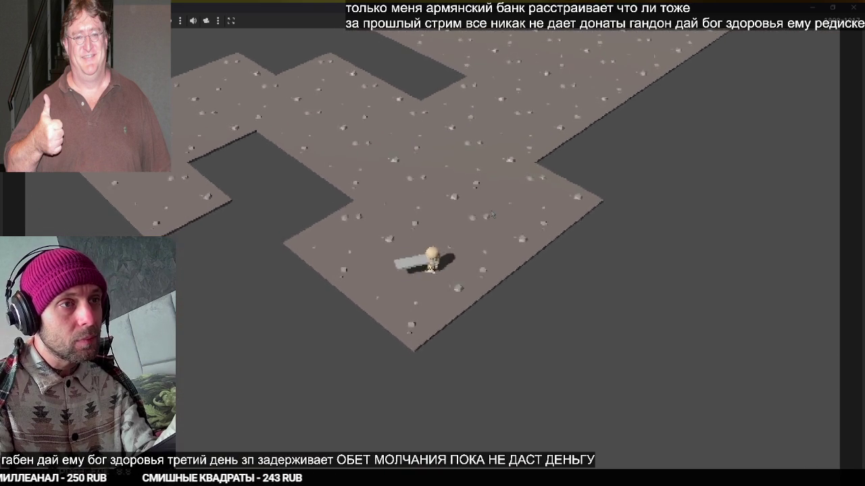
pyautogui.press('w')
pyautogui.press('a')
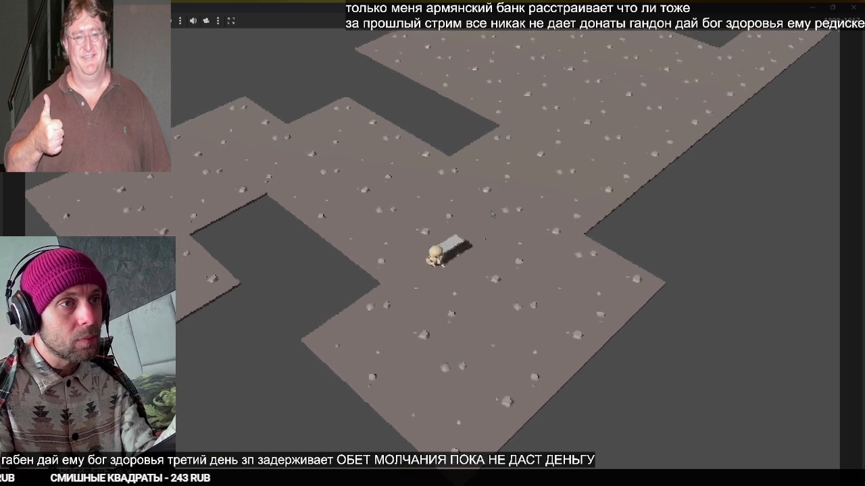
pyautogui.press('a')
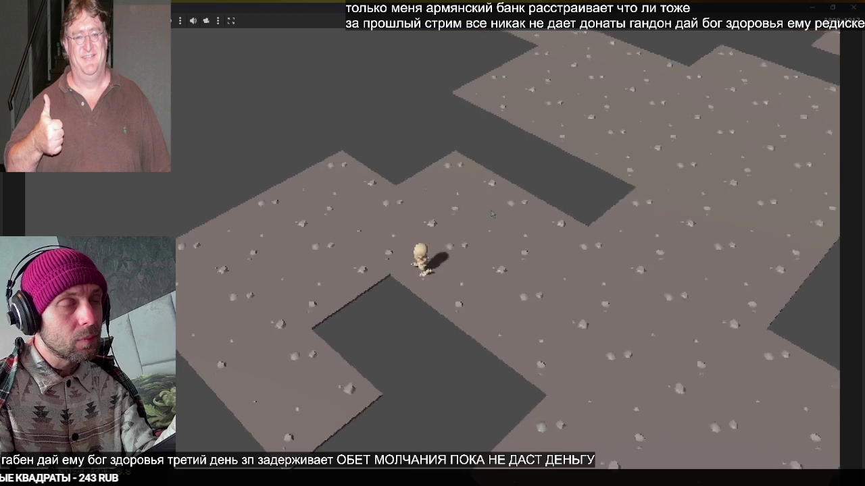
pyautogui.press('d')
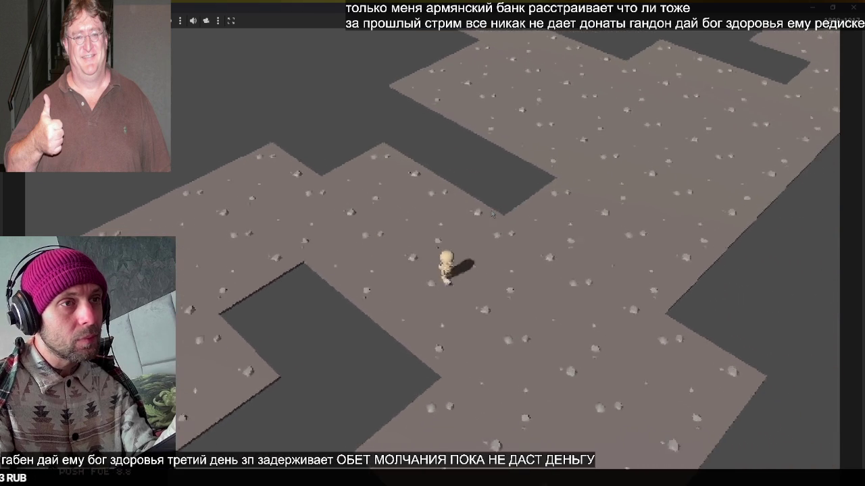
pyautogui.press('w')
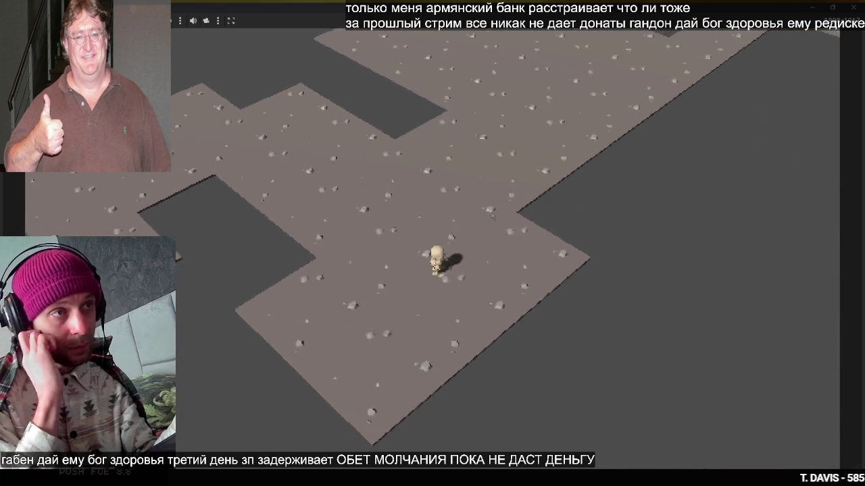
pyautogui.hotkey('alt', 'F4')
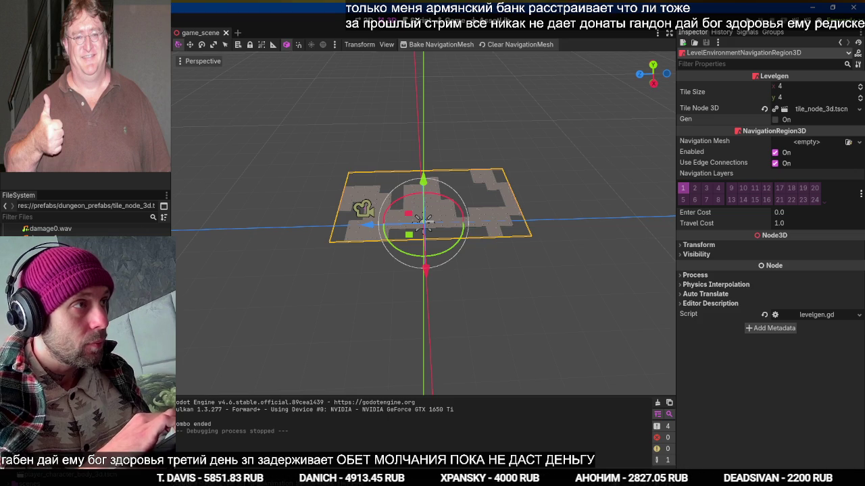
# Save the scene and bring up levelgen.gd at the generate_level function
pyautogui.hotkey('ctrl', 's')
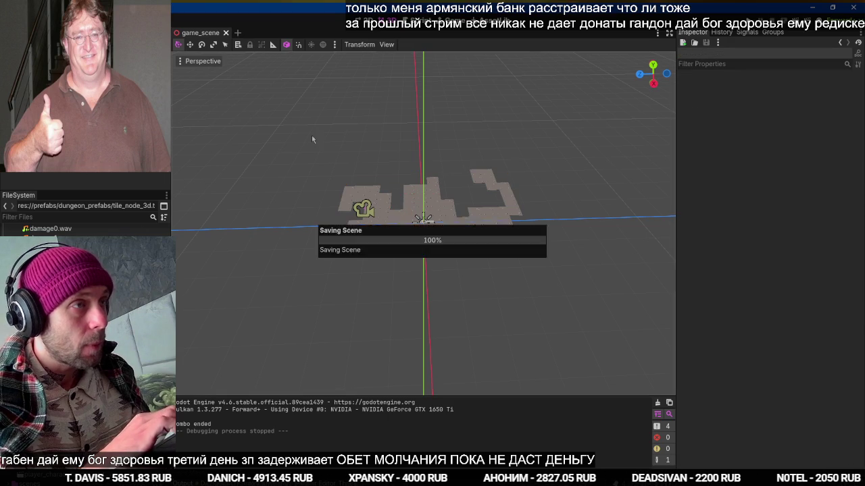
pyautogui.hotkey('ctrl', 'F3')
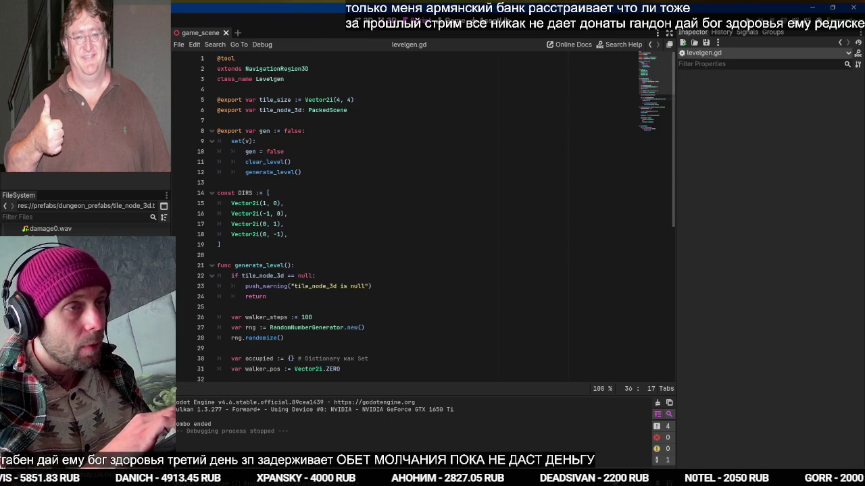
pyautogui.scroll(-6, 377, 223)
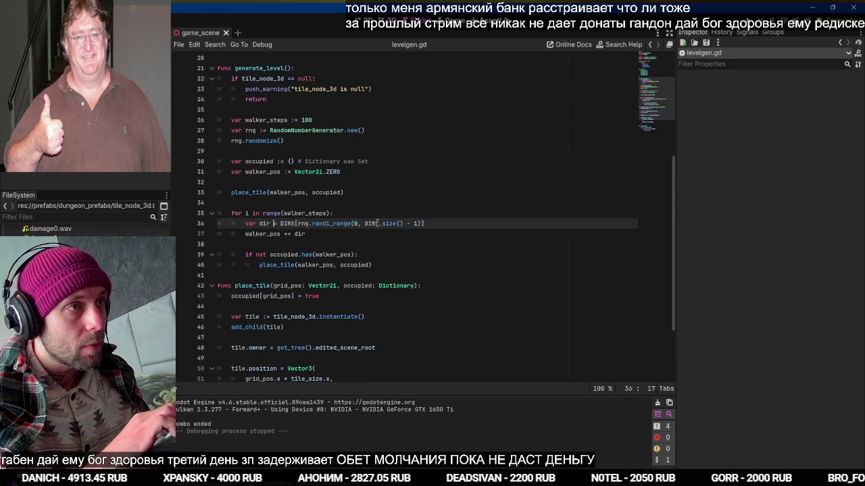
pyautogui.scroll(1, 281, 122)
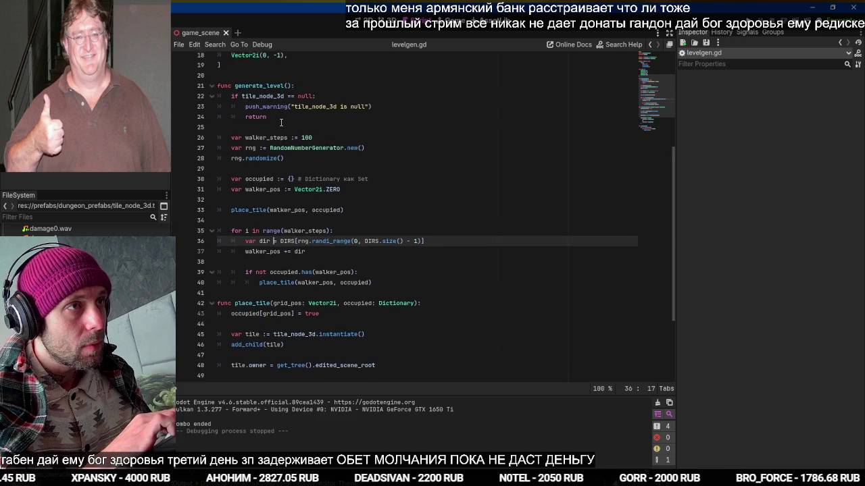
pyautogui.doubleClick(267, 102)
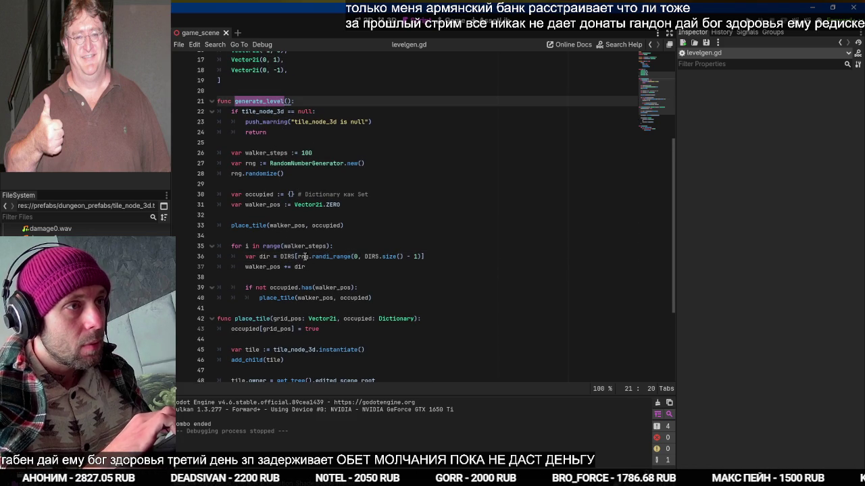
# After the place_tile call on line 40, add 'else: walker_steps += 1'
pyautogui.moveTo(301, 288)
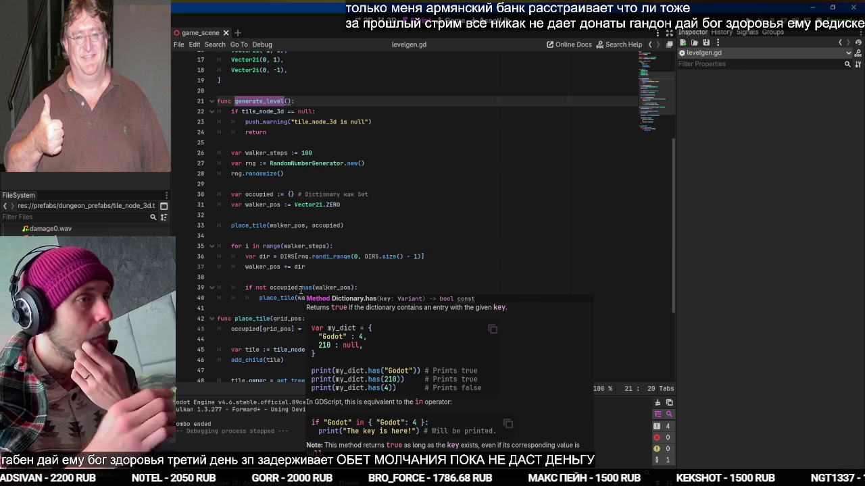
pyautogui.click(366, 277)
pyautogui.click(368, 287)
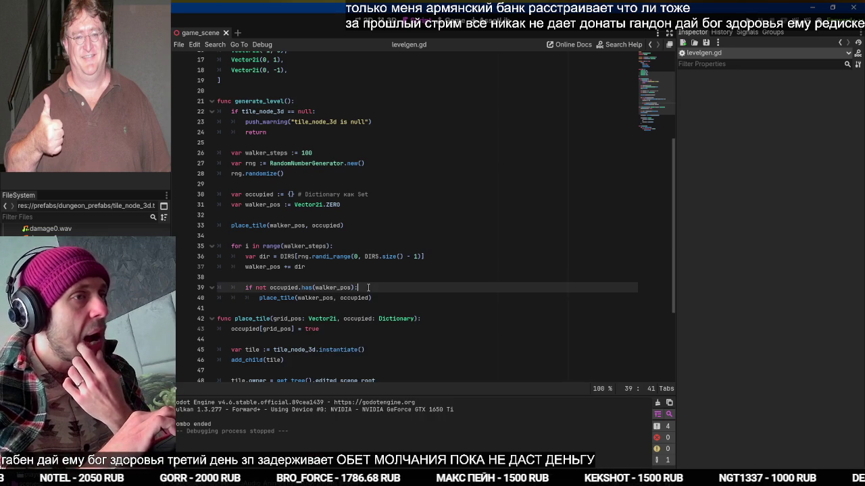
pyautogui.click(376, 296)
pyautogui.press('Return')
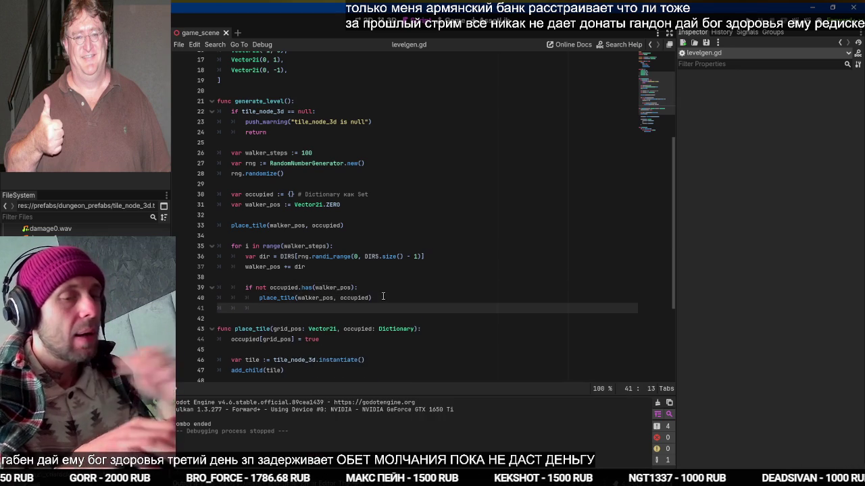
pyautogui.write('удму')
pyautogui.press('BackSpace')
pyautogui.press('BackSpace')
pyautogui.press('BackSpace')
pyautogui.press('super+space')
pyautogui.write('else')
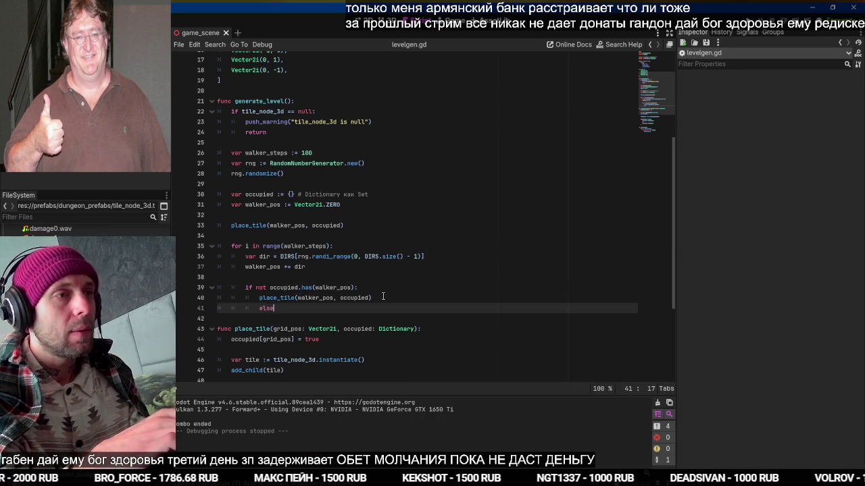
pyautogui.press('Return')
pyautogui.write('r')
pyautogui.press('Return')
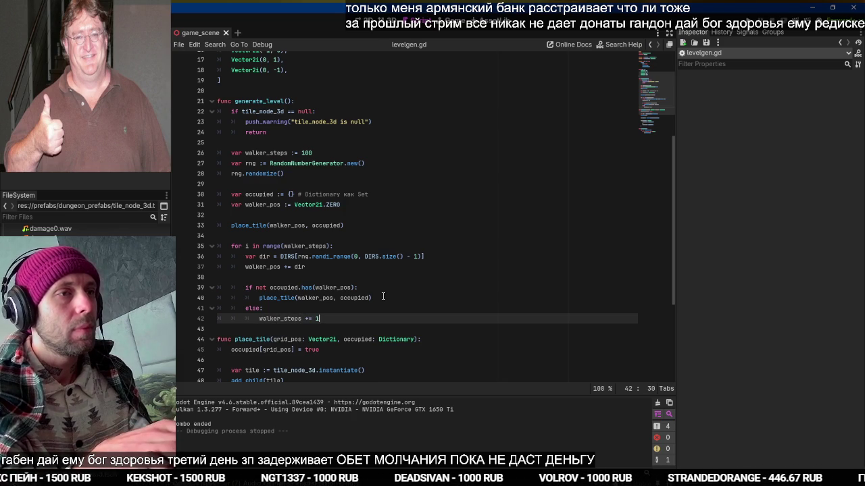
pyautogui.hotkey('ctrl', 'F2')
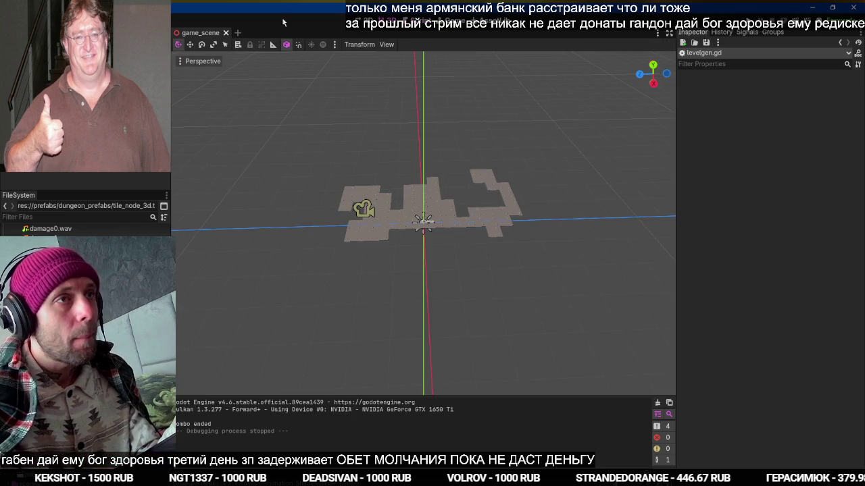
# Select LevelEnvironmentNavigationRegion3D and regenerate the level layout twice
pyautogui.click(424, 221)
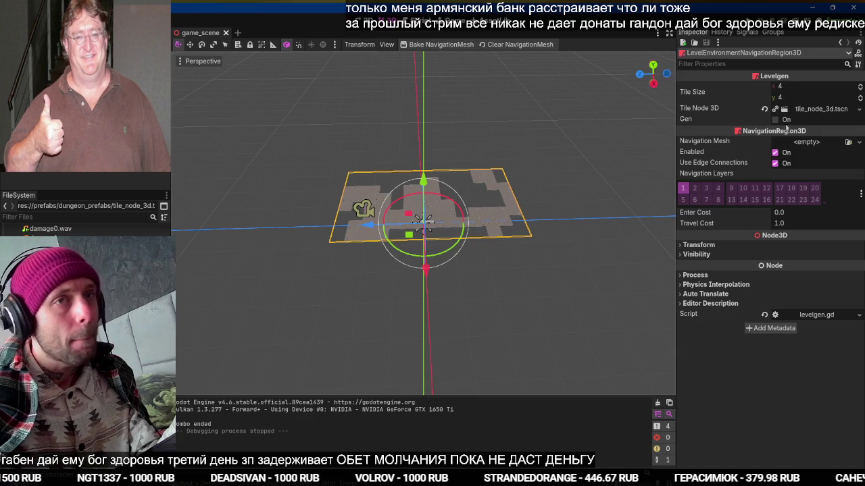
pyautogui.click(784, 121)
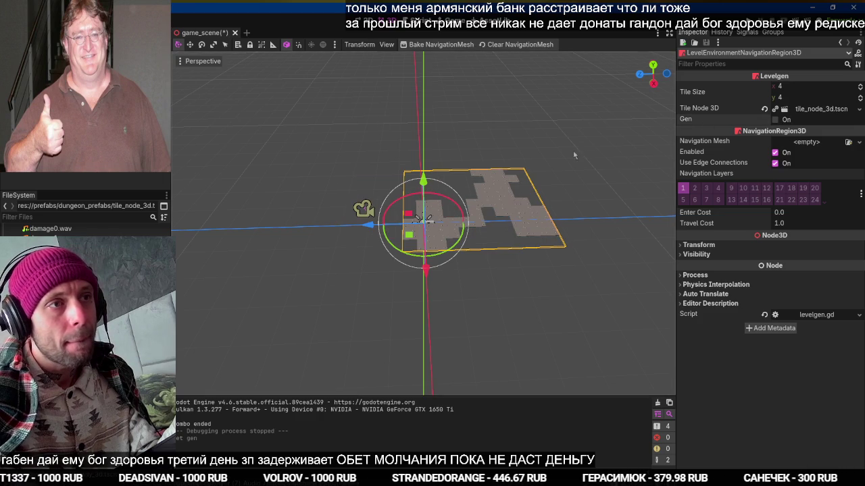
pyautogui.click(785, 120)
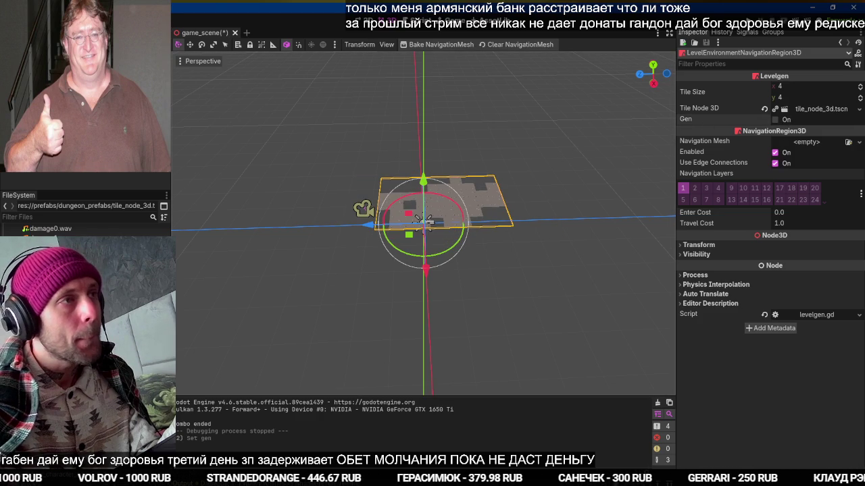
# In levelgen.gd, count placed tiles in a placed variable and print('placed %s'%placed)
pyautogui.hotkey('ctrl', 'F3')
pyautogui.scroll(-3, 372, 295)
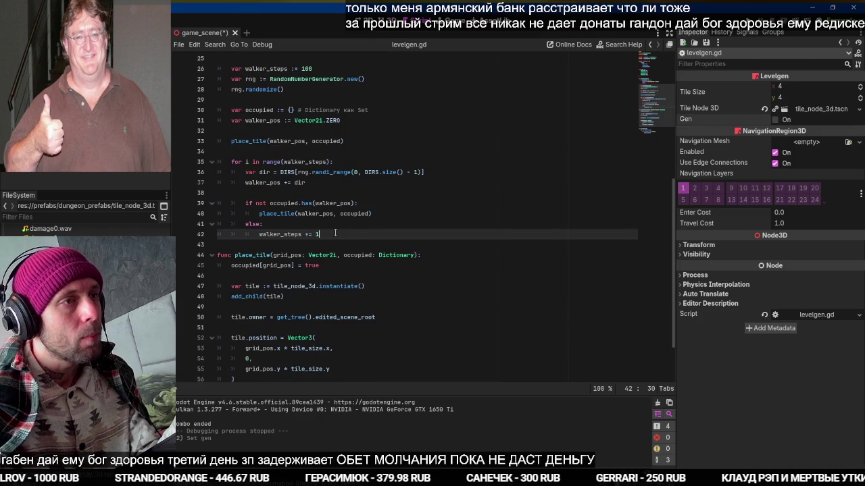
pyautogui.press('Up')
pyautogui.press('Up')
pyautogui.press('Up')
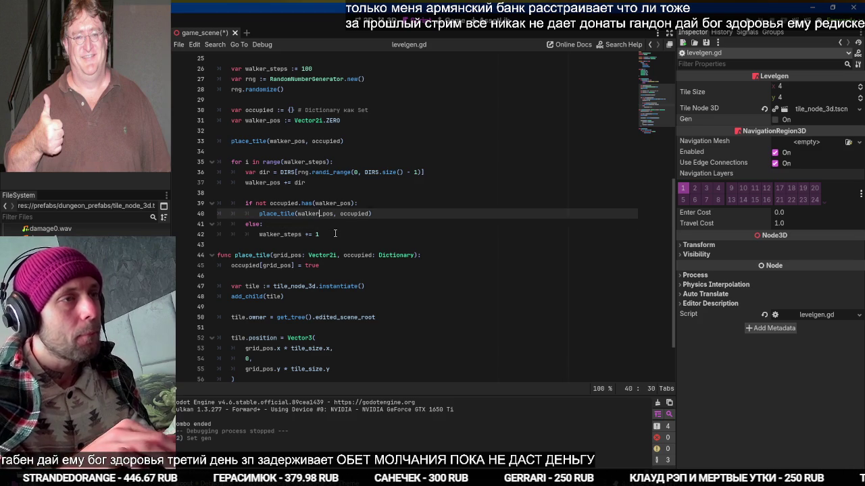
pyautogui.write('var placed')
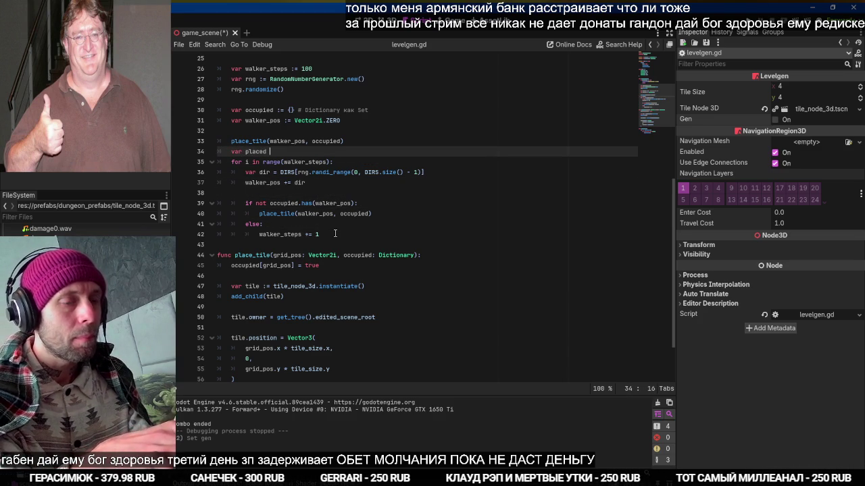
pyautogui.press('Down')
pyautogui.press('Down')
pyautogui.press('Down')
pyautogui.press('End')
pyautogui.press('Return')
pyautogui.write('placed = 0')
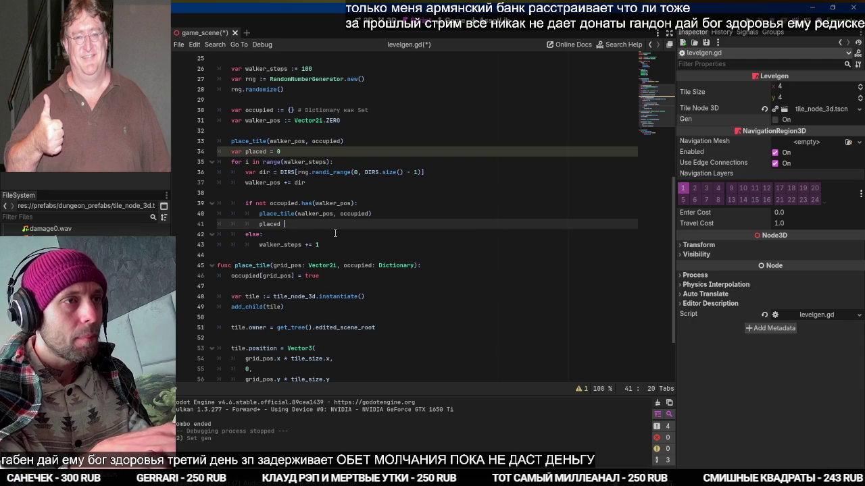
pyautogui.write('1')
pyautogui.hotkey('ctrl', 's')
pyautogui.press('Down')
pyautogui.press('Down')
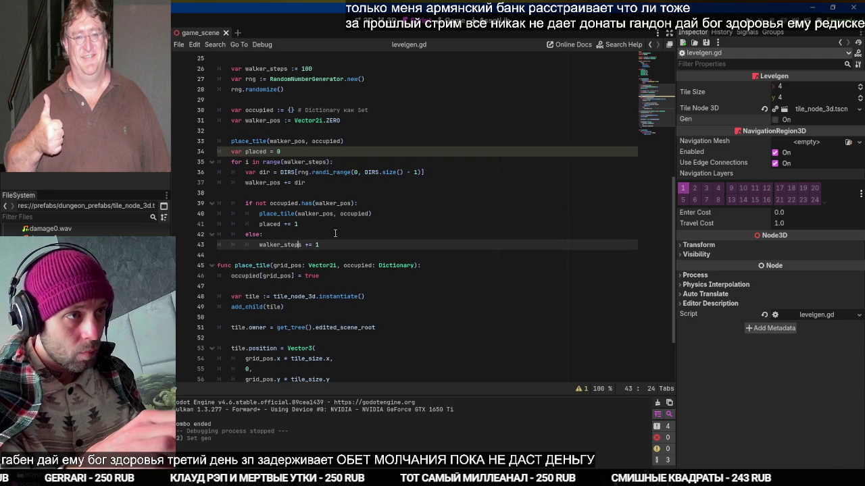
pyautogui.press('Return')
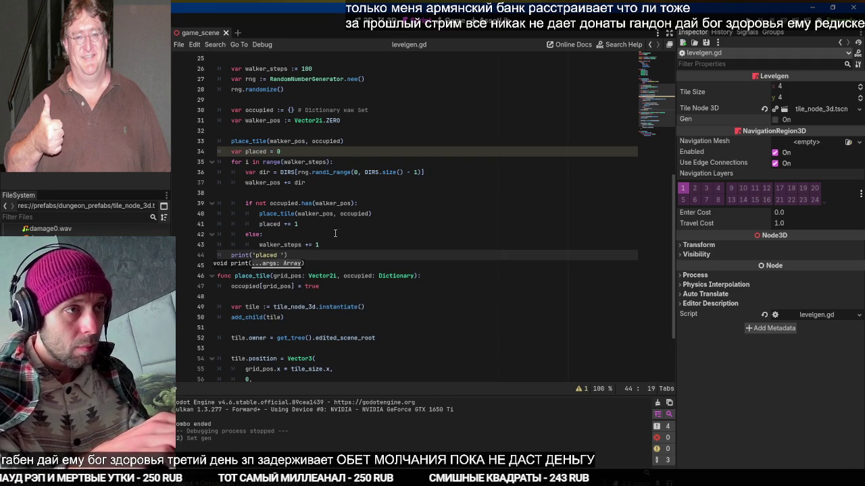
pyautogui.write('%s')
pyautogui.write("'%pl")
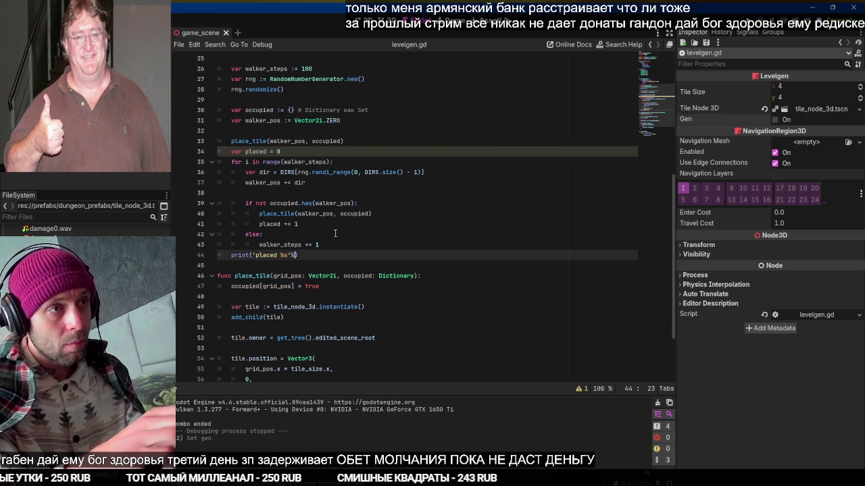
pyautogui.write('aced')
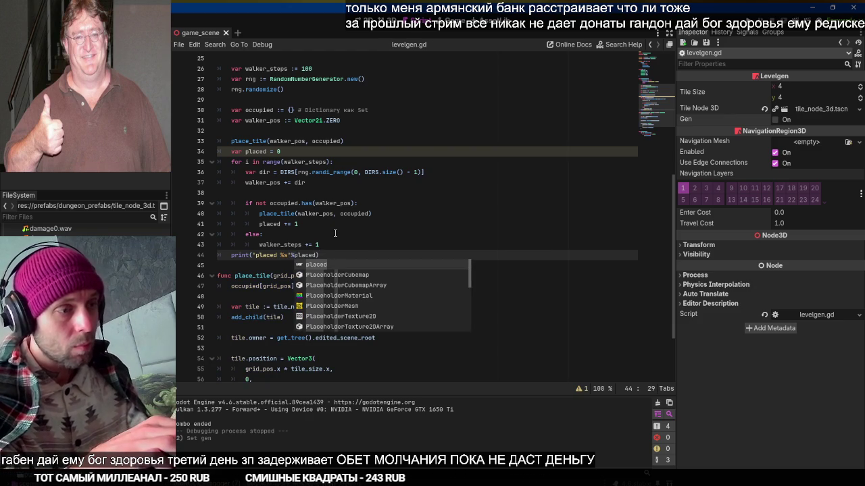
# Clear the Output log and regenerate the floor, getting 58, 55 and 66 placed
pyautogui.hotkey('ctrl', 'F2')
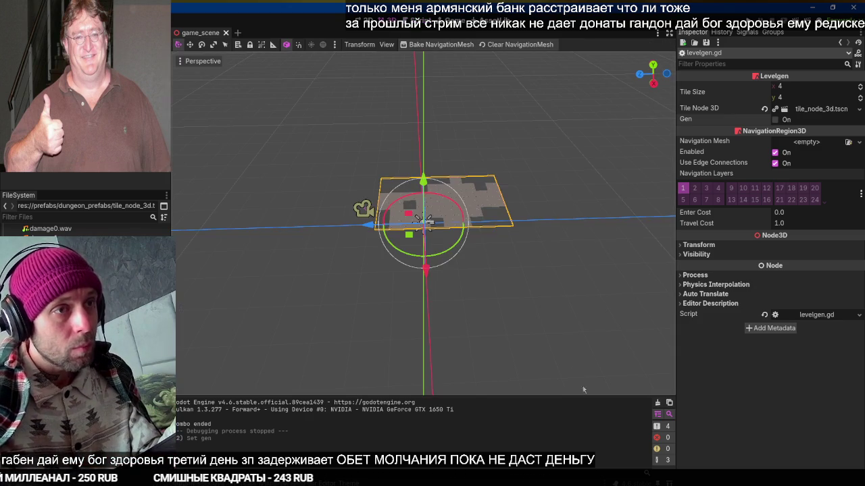
pyautogui.click(658, 404)
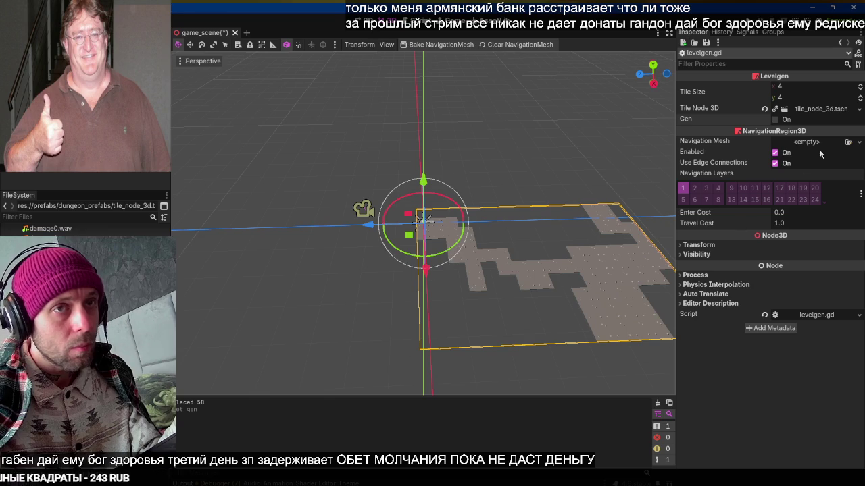
pyautogui.moveTo(500, 204); pyautogui.dragTo(543, 188)
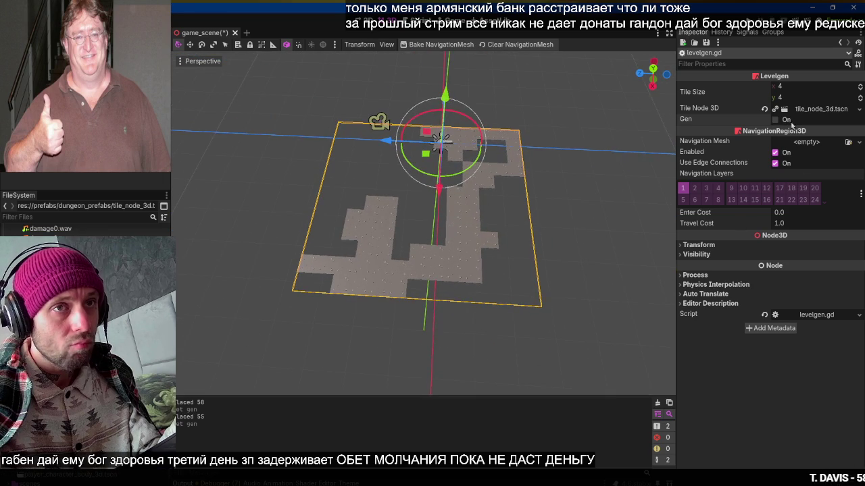
pyautogui.moveTo(521, 160); pyautogui.dragTo(525, 196)
pyautogui.hotkey('ctrl', 's')
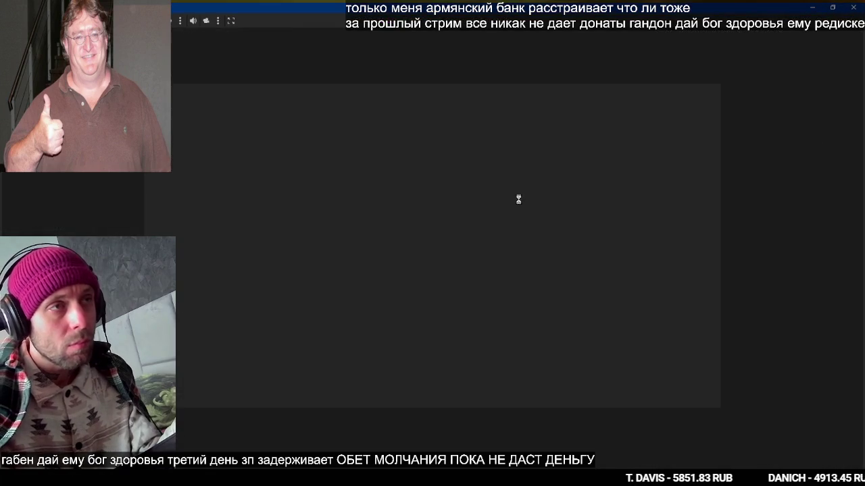
pyautogui.press('w')
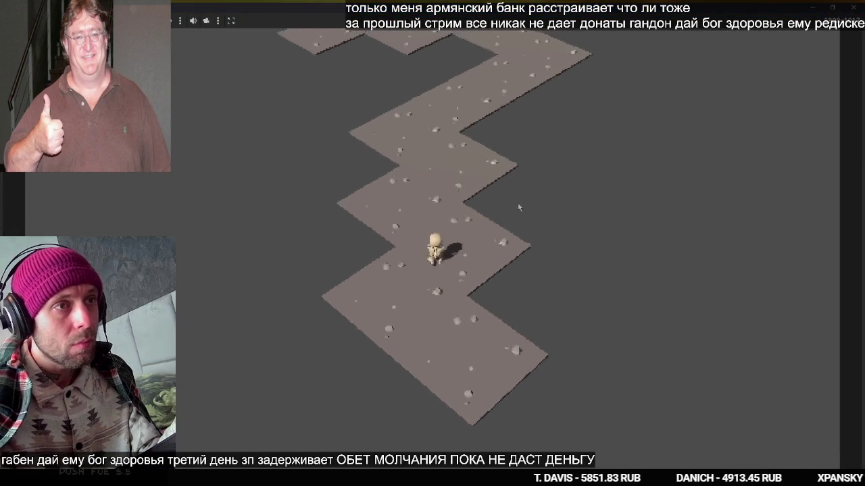
pyautogui.press('w')
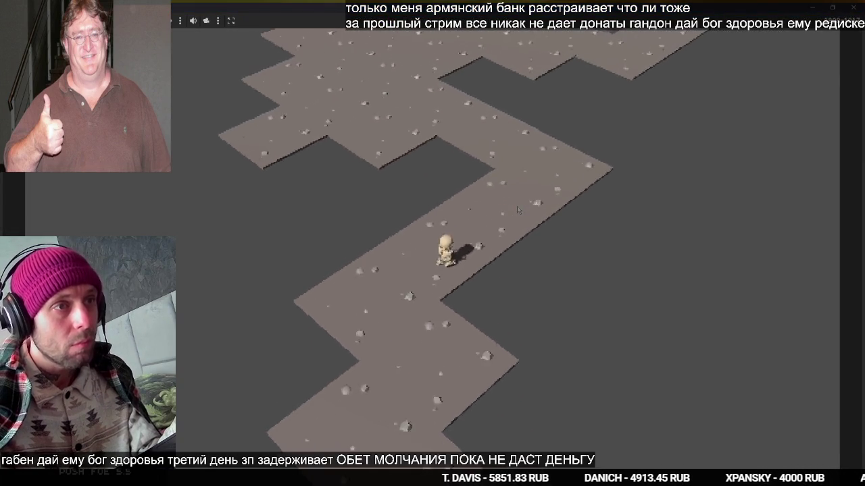
pyautogui.press('w')
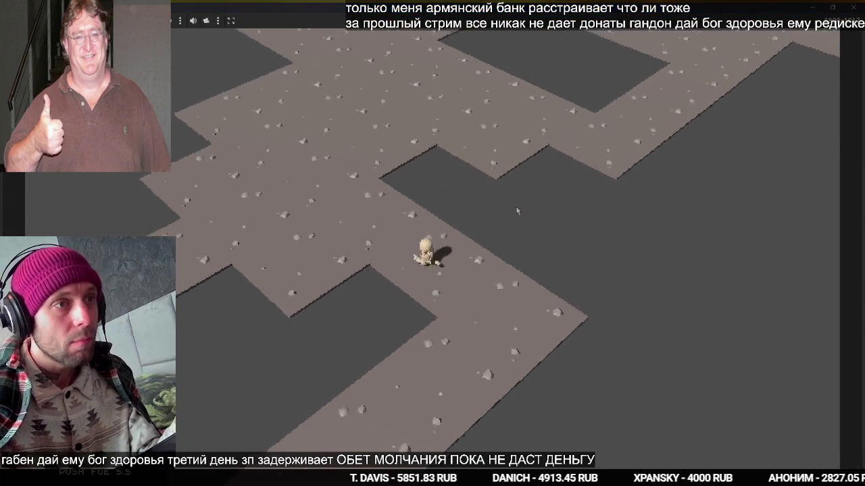
pyautogui.press('w')
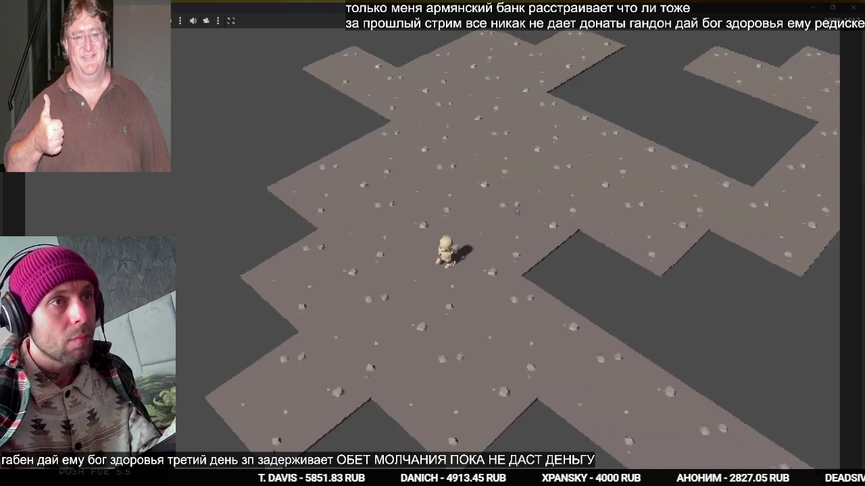
pyautogui.press('w')
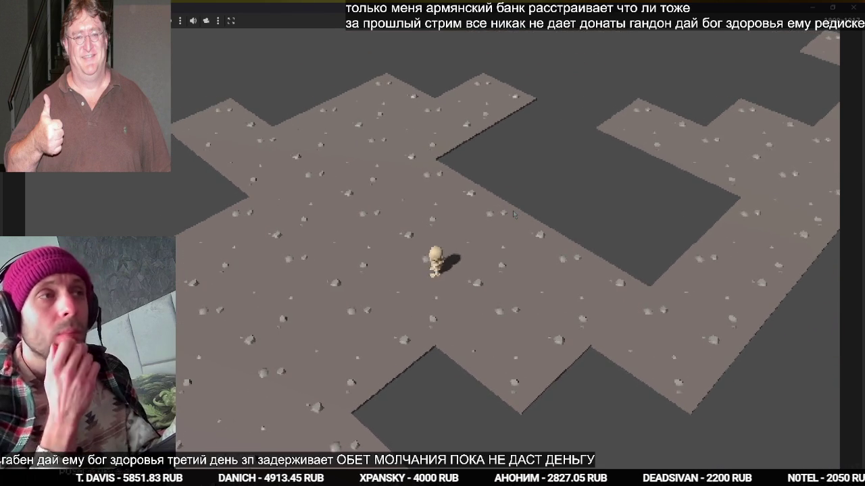
pyautogui.press('w')
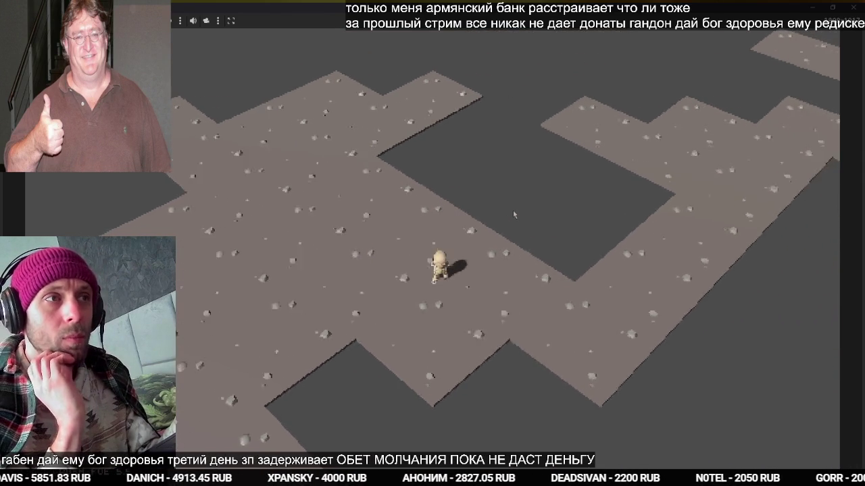
pyautogui.press('a')
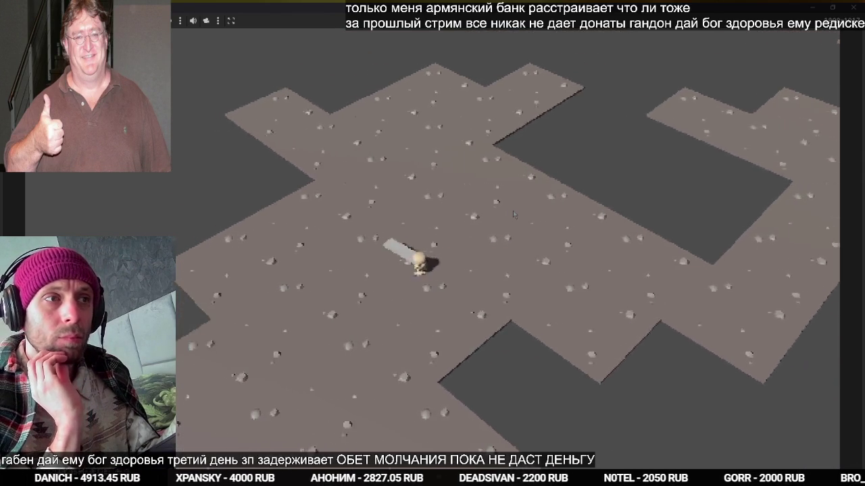
pyautogui.press('d')
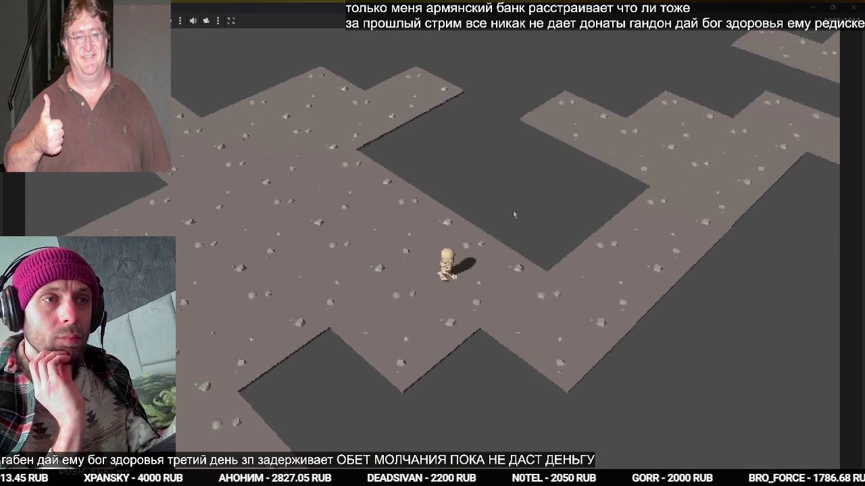
pyautogui.press('w')
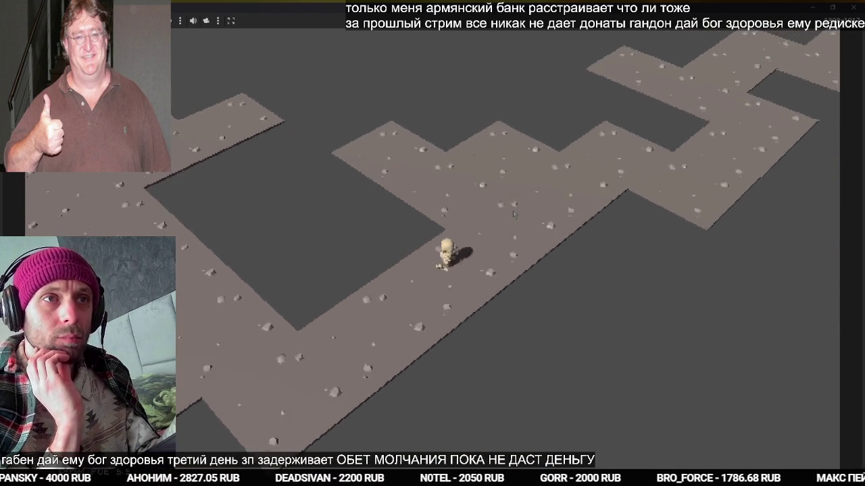
pyautogui.press('w')
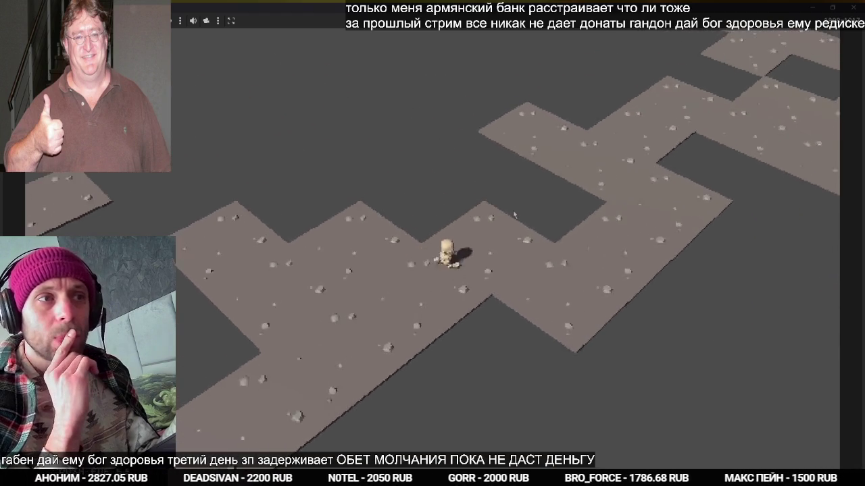
pyautogui.press('w')
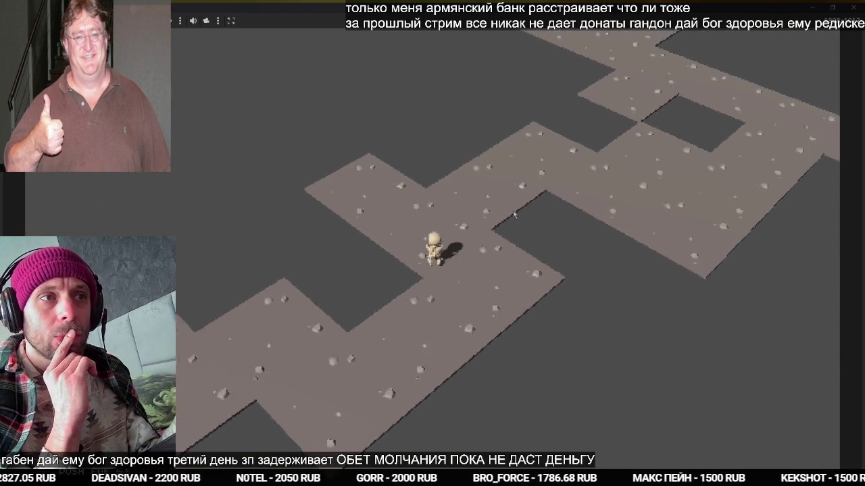
pyautogui.press('w')
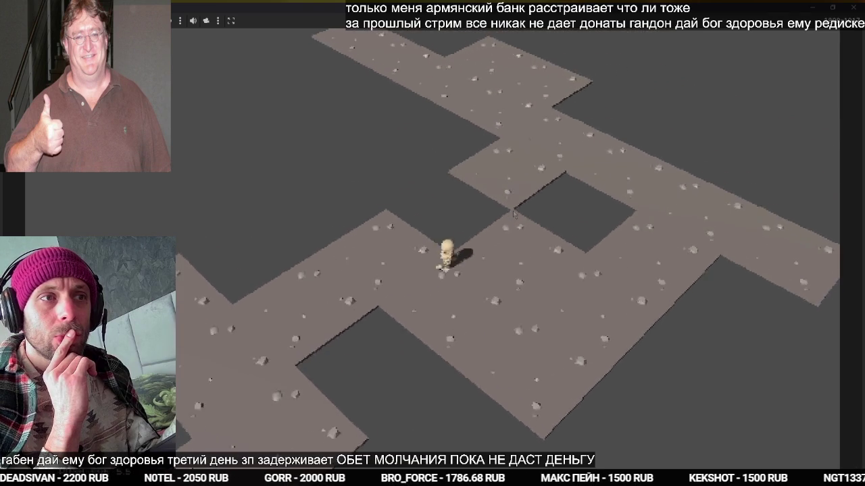
pyautogui.press('s')
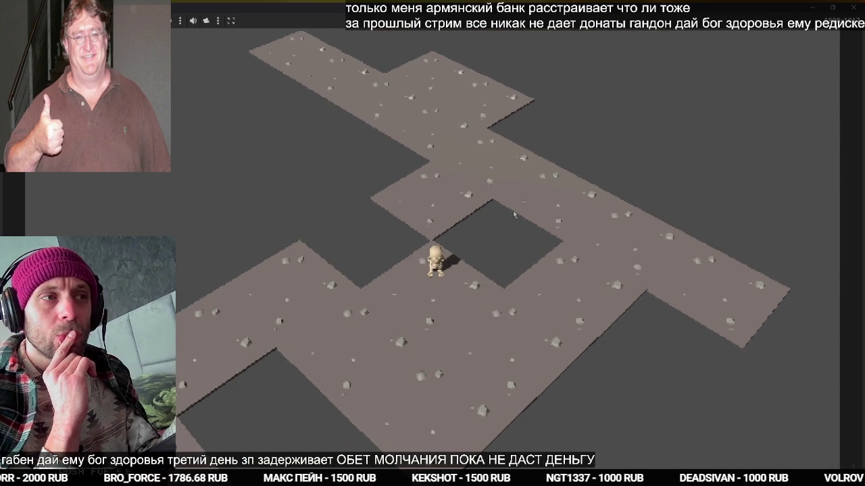
pyautogui.press('a')
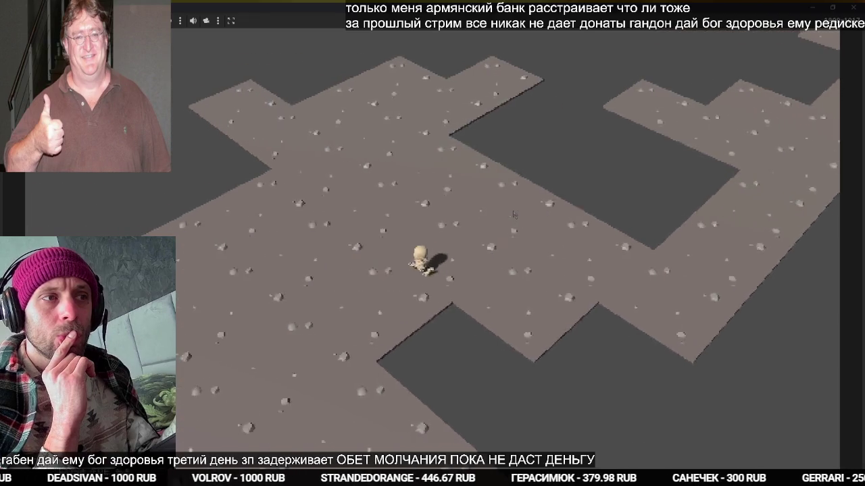
pyautogui.press('a')
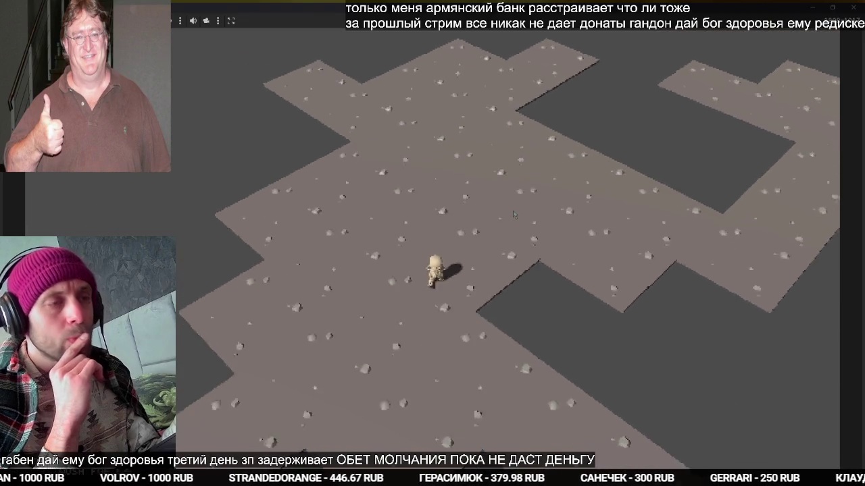
pyautogui.press('s')
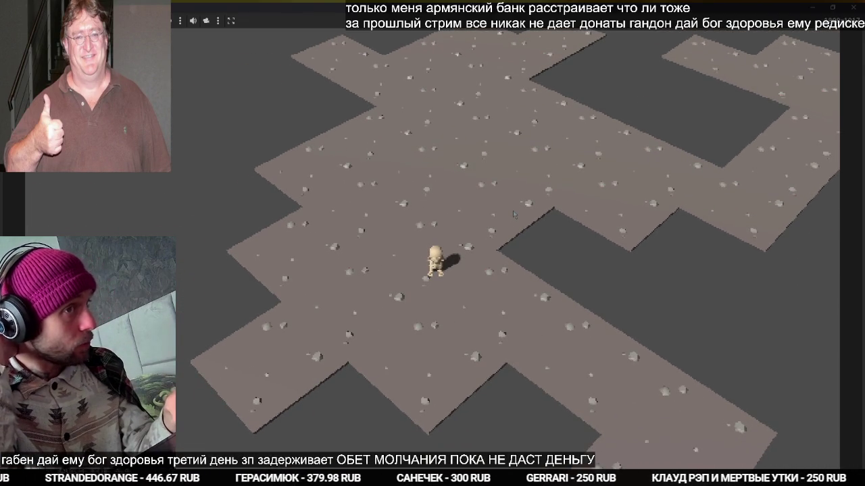
pyautogui.press('F8')
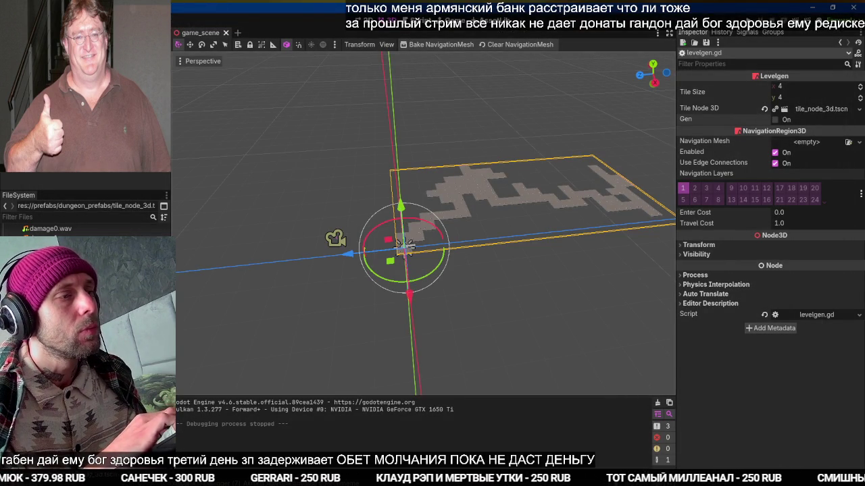
# Place mob_character_body_3d.tscn and a duplicate in the level, then playtest the game
pyautogui.moveTo(533, 173)
pyautogui.mouseDown()
pyautogui.moveTo(520, 184)
pyautogui.moveTo(482, 183)
pyautogui.moveTo(571, 207)
pyautogui.moveTo(446, 208)
pyautogui.moveTo(416, 228)
pyautogui.mouseUp()
pyautogui.hotkey('ctrl', 'd')
pyautogui.press('F5')
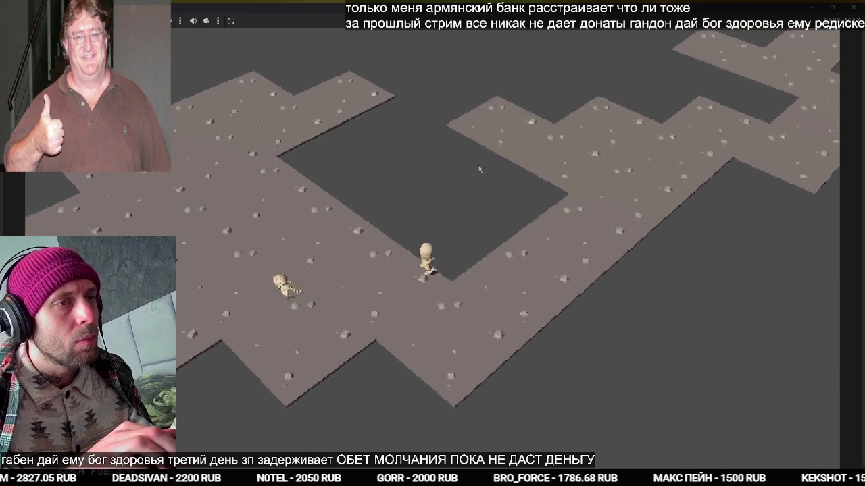
pyautogui.press('F8')
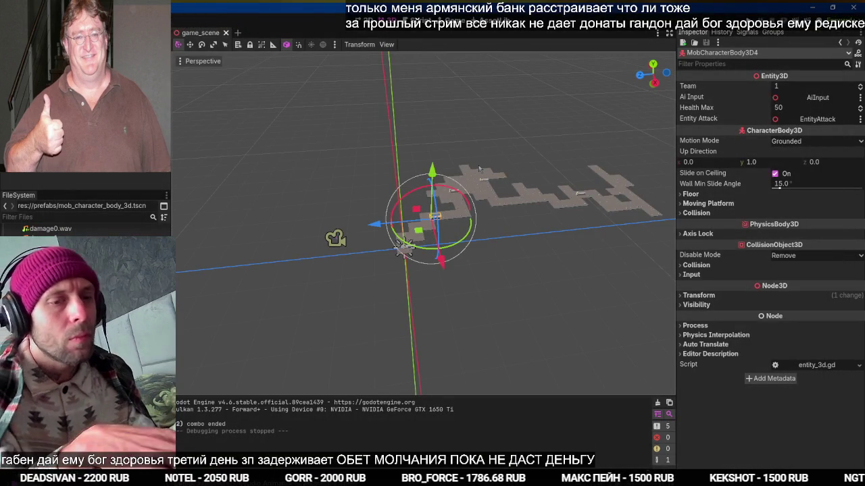
# Save the scene and open the entity_3d.gd script
pyautogui.hotkey('ctrl', 's')
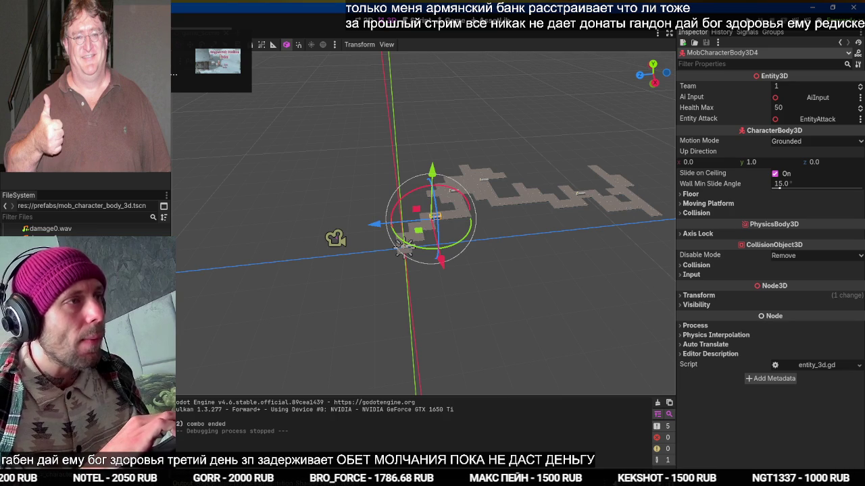
pyautogui.hotkey('ctrl', 'F3')
pyautogui.click(379, 189)
pyautogui.scroll(-4, 380, 188)
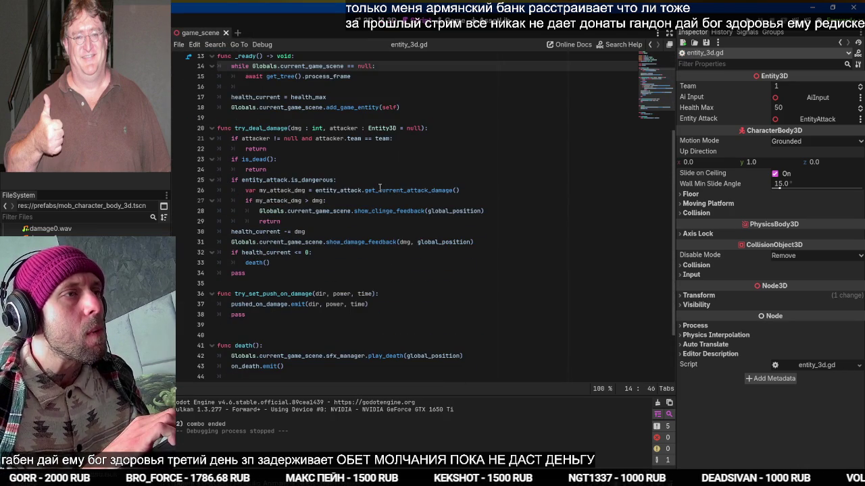
# In ai_input.gd, declare 'var home_position : Vector3' below the offset variable
pyautogui.scroll(4, 379, 188)
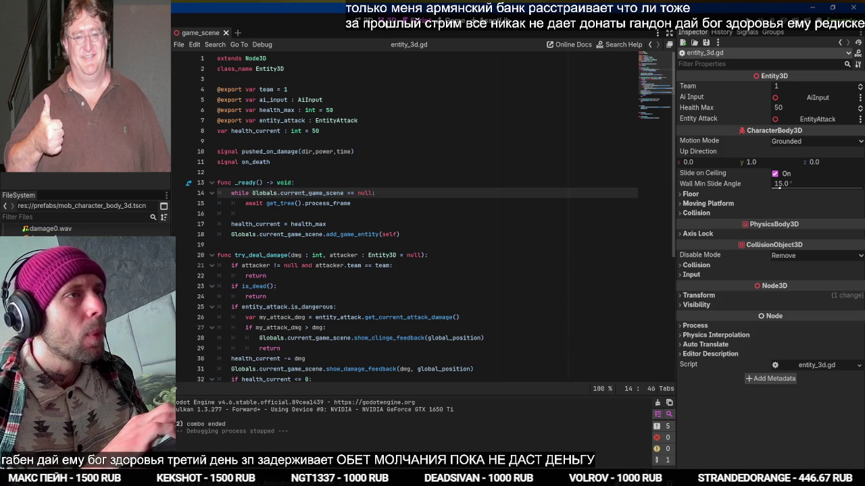
pyautogui.hotkey('ctrl', 'F2')
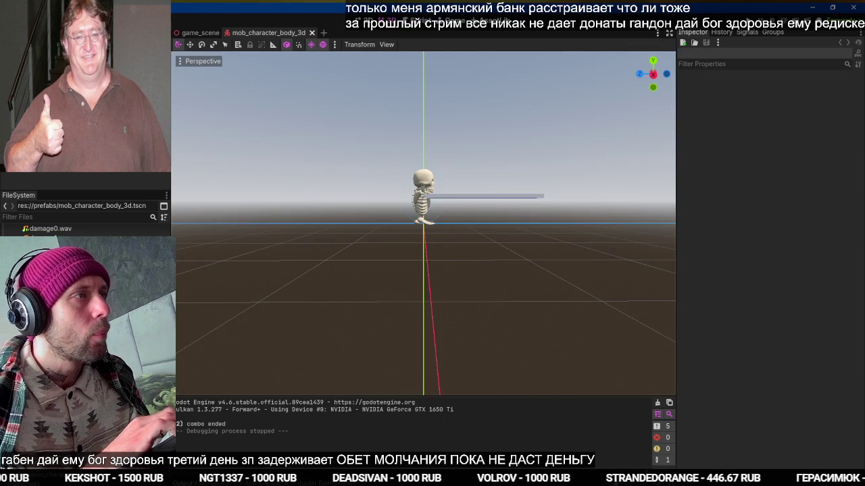
pyautogui.hotkey('ctrl', 'F3')
pyautogui.scroll(10, 345, 123)
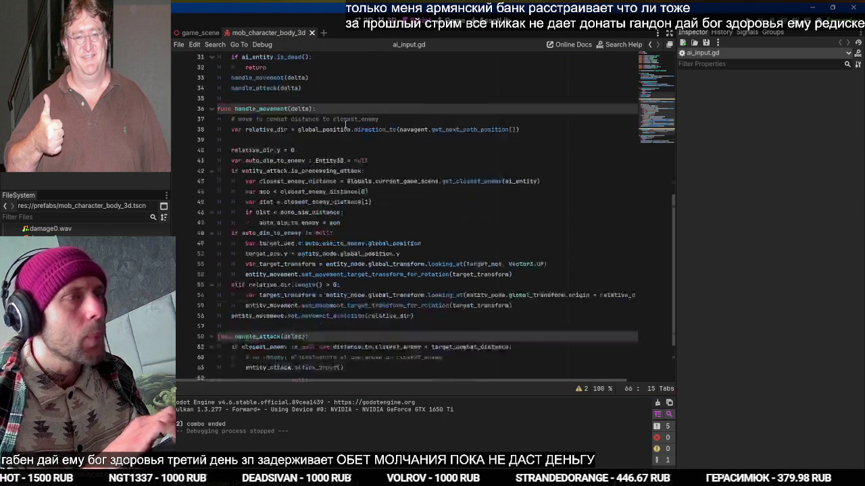
pyautogui.click(273, 213)
pyautogui.press('Return')
pyautogui.press('Return')
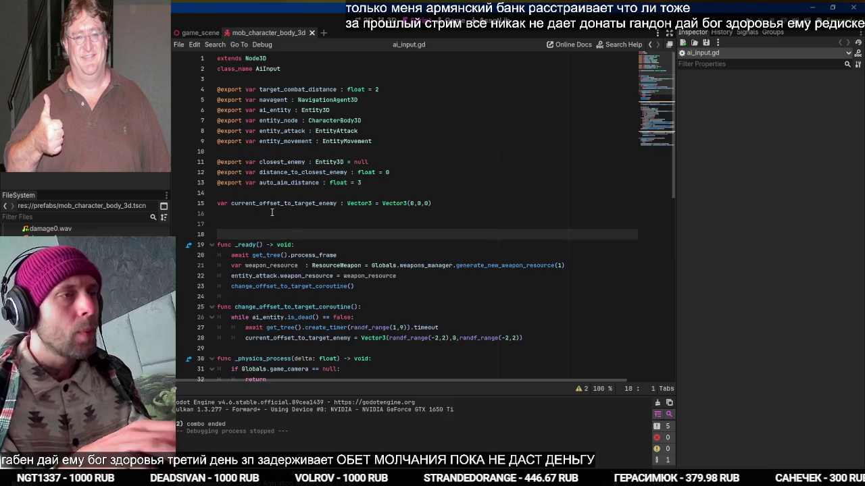
pyautogui.press('Up')
pyautogui.write('va')
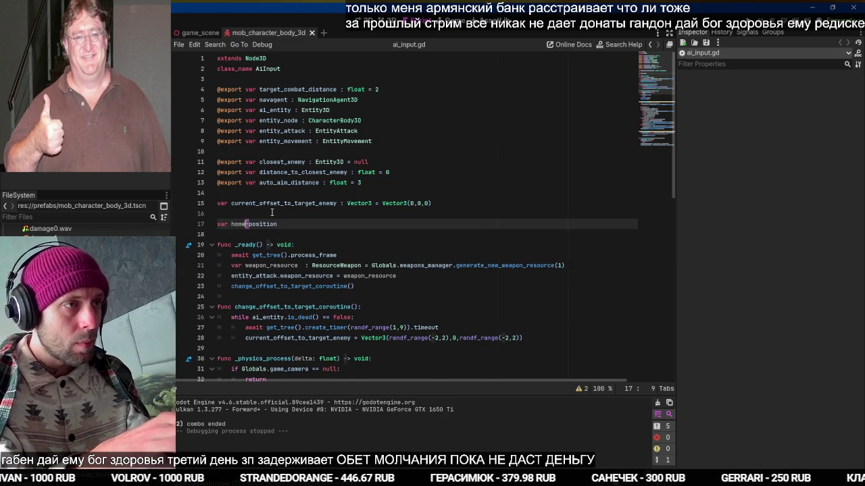
pyautogui.write('-')
pyautogui.write('3')
pyautogui.press('Down')
pyautogui.press('Down')
pyautogui.press('Down')
# In _ready, add 'home_position = ai_entity.global_position' and save
pyautogui.press('End')
pyautogui.press('Return')
pyautogui.write('home_position =')
pyautogui.write('lo')
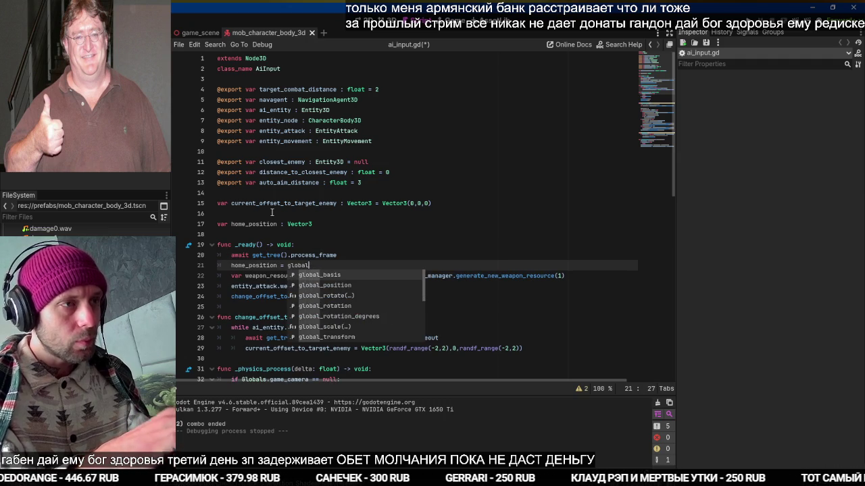
pyautogui.press('Return')
pyautogui.press('Down')
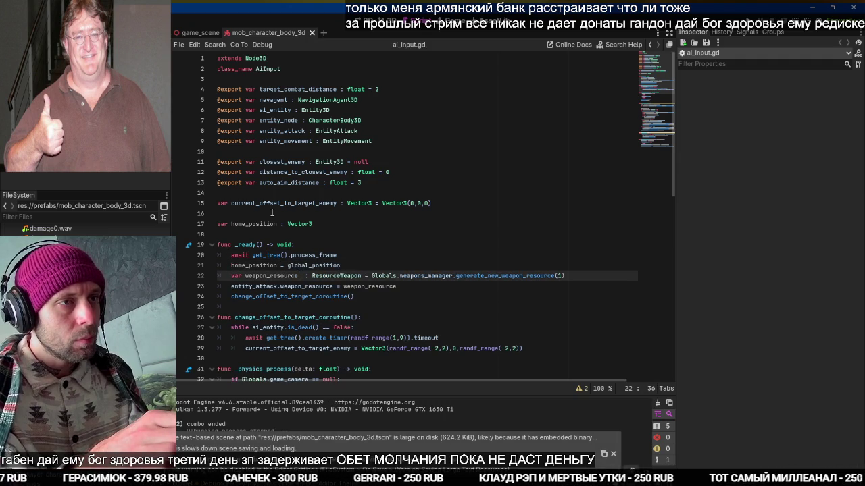
pyautogui.press('Up')
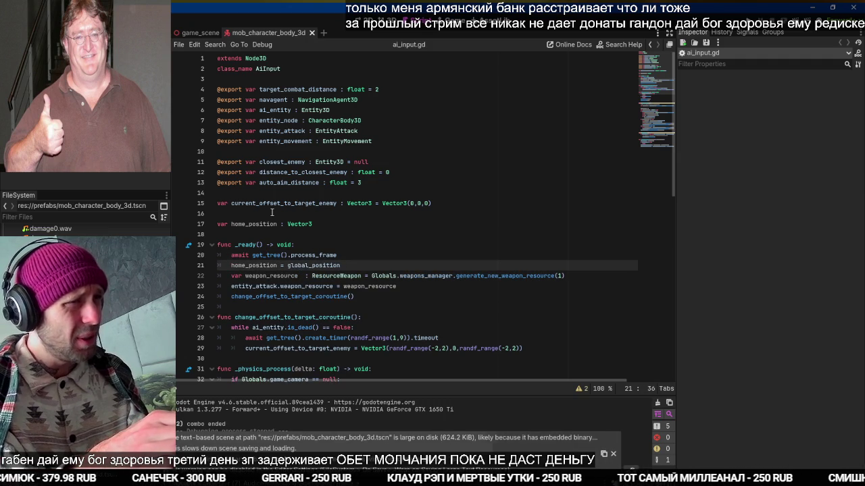
pyautogui.hotkey('ctrl', 'Left')
pyautogui.write('ai')
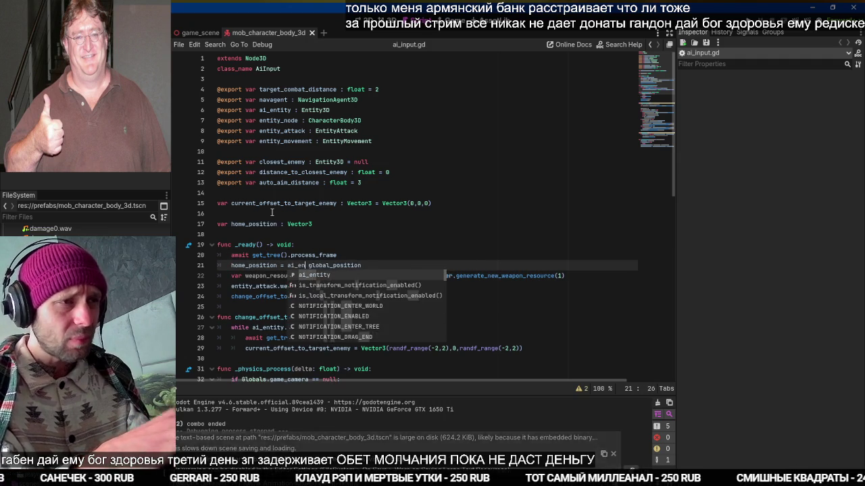
pyautogui.press('Return')
pyautogui.write('.')
pyautogui.hotkey('ctrl', 's')
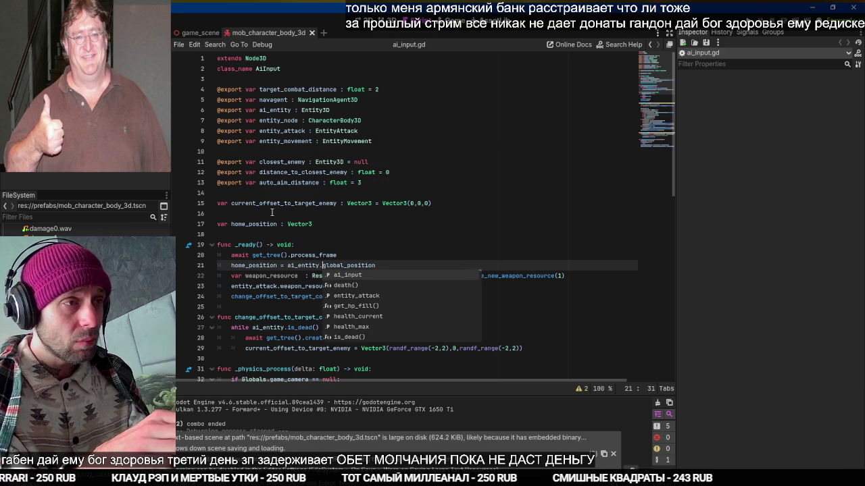
# Scroll down and select the set_closest_enemy function name
pyautogui.click(272, 214)
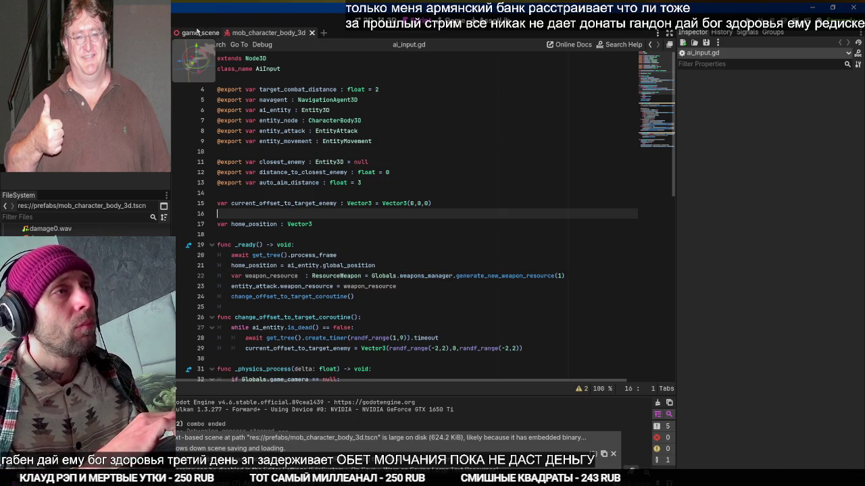
pyautogui.scroll(-8, 268, 196)
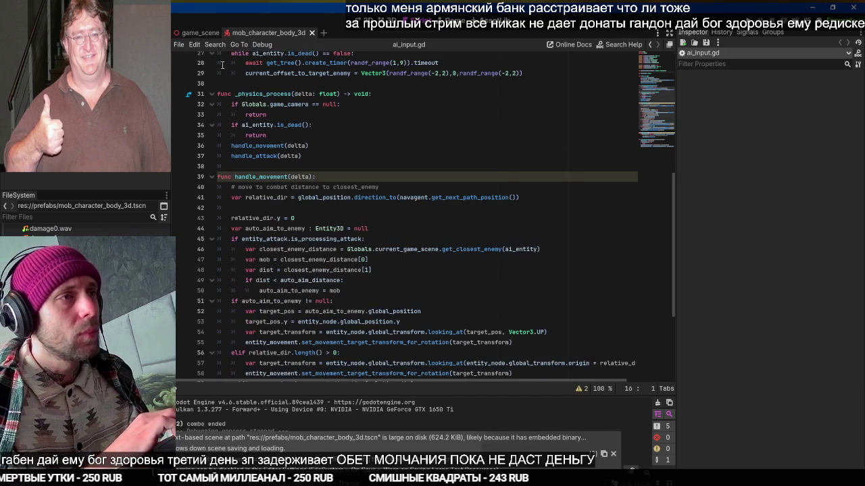
pyautogui.scroll(-5, 268, 196)
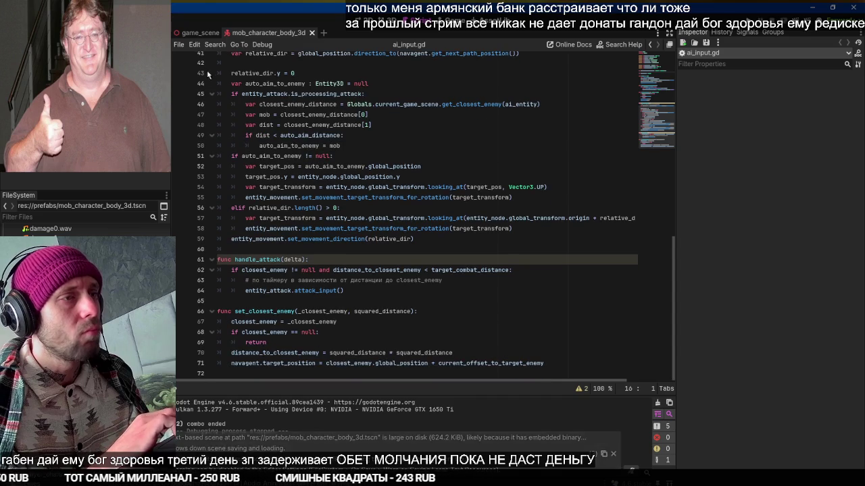
pyautogui.doubleClick(257, 314)
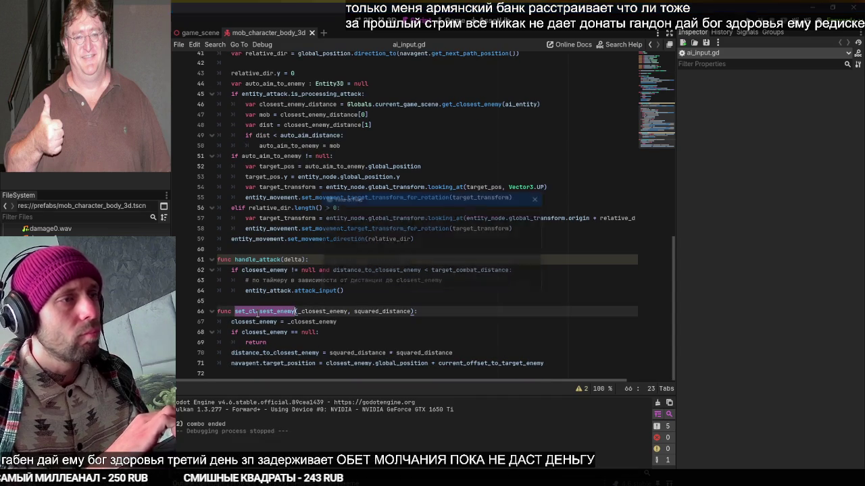
# Find set_closest_enemy in files and pass entity.ai_input.aggro_distance to get_closest_enemy in game_scene.gd
pyautogui.hotkey('ctrl', 'shift', 'f')
pyautogui.press('Return')
pyautogui.click(251, 430)
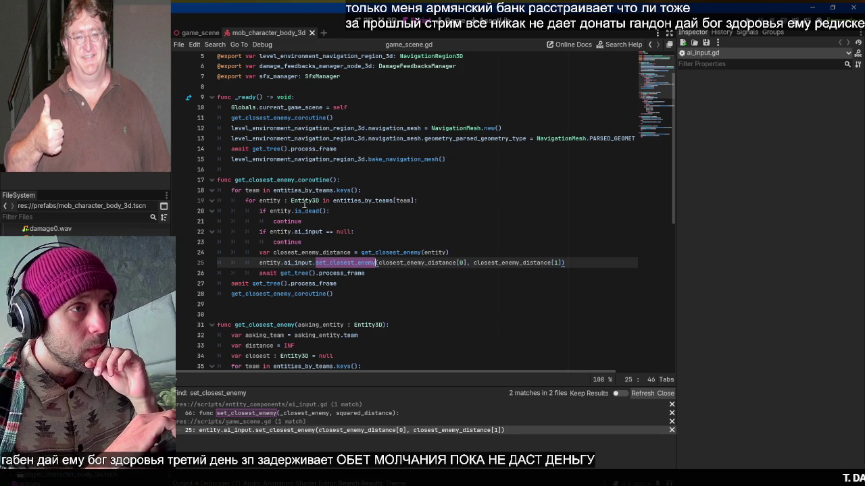
pyautogui.click(313, 232)
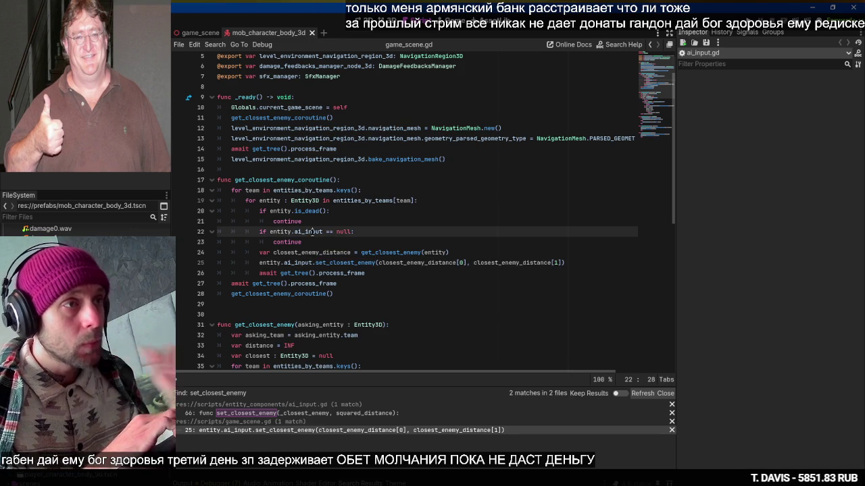
pyautogui.hotkey('ctrl', 'Left')
pyautogui.hotkey('ctrl', 'Left')
pyautogui.press('Down')
pyautogui.press('Down')
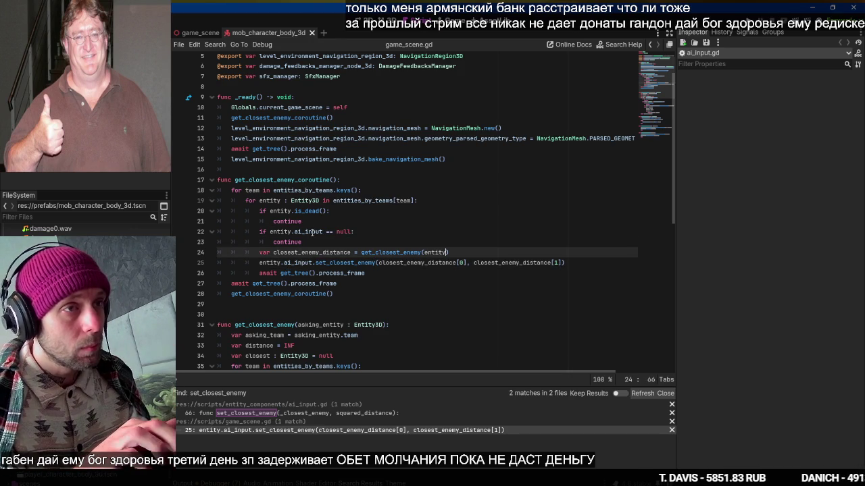
pyautogui.write(', entity.ai_input.aggro_')
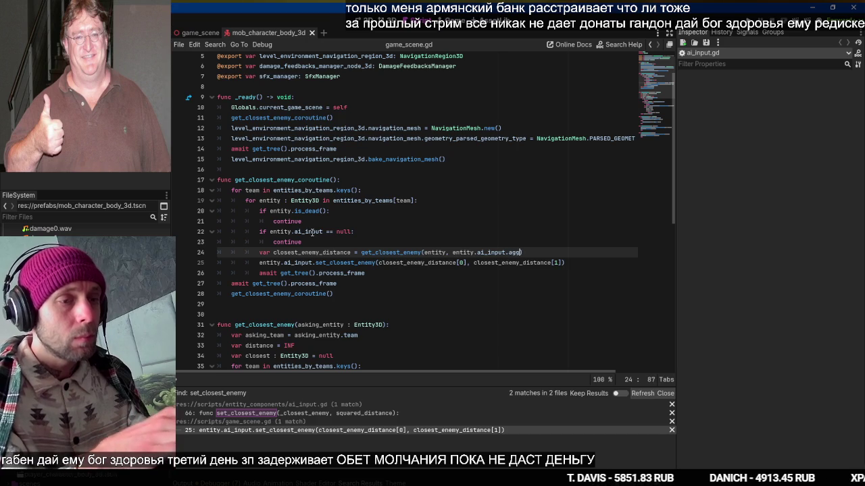
pyautogui.write('distance)')
pyautogui.hotkey('ctrl', 'shift', 'Left')
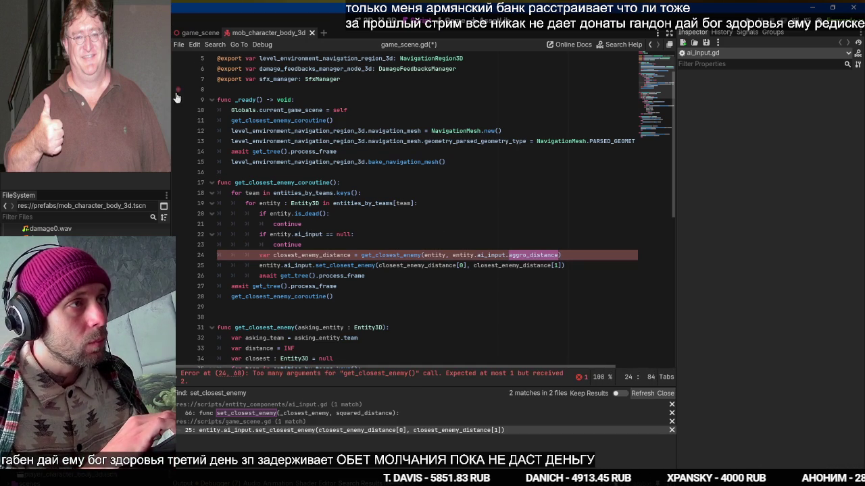
pyautogui.keyDown('ctrl'); pyautogui.click(345, 265); pyautogui.keyUp('ctrl')
pyautogui.scroll(10, 342, 132)
pyautogui.click(304, 79)
pyautogui.press('Return')
pyautogui.write('@export ')
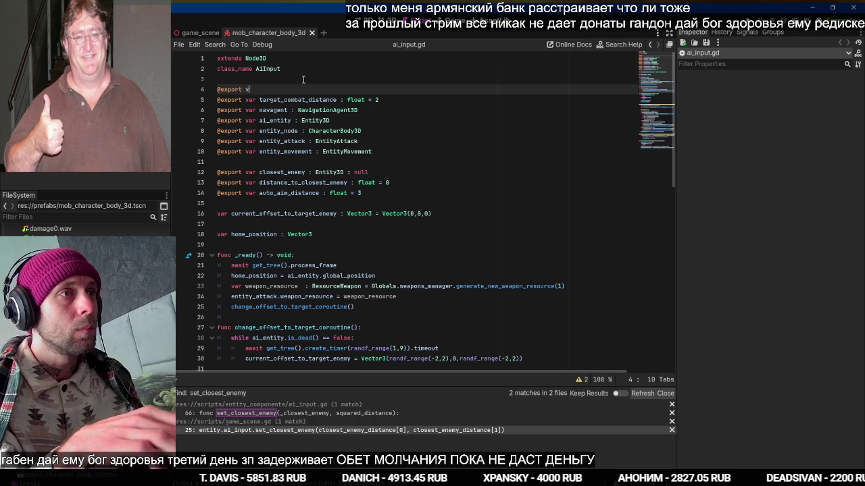
pyautogui.write('var aggro_distance : float = 10')
pyautogui.hotkey('ctrl', 's')
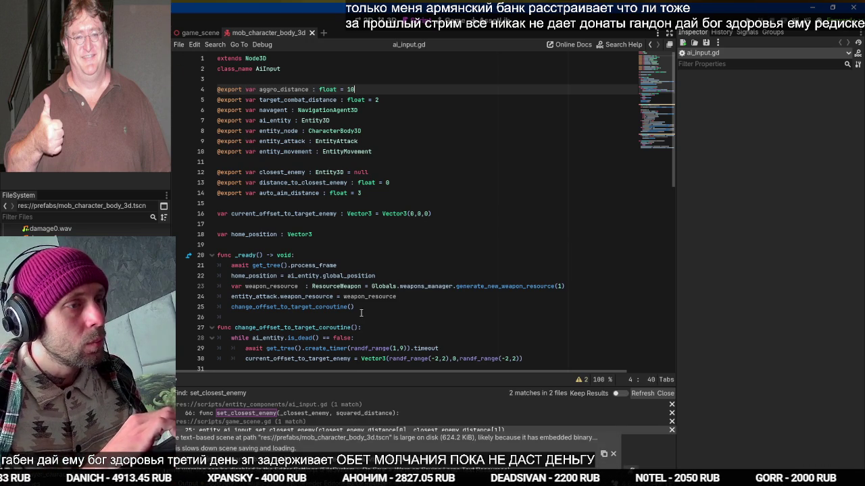
# Back in game_scene.gd, jump to the get_closest_enemy definition
pyautogui.click(203, 32)
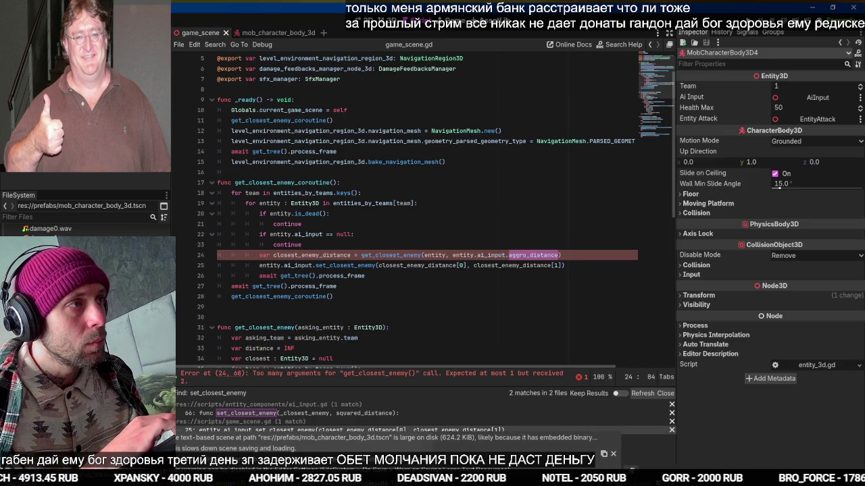
pyautogui.click(574, 255)
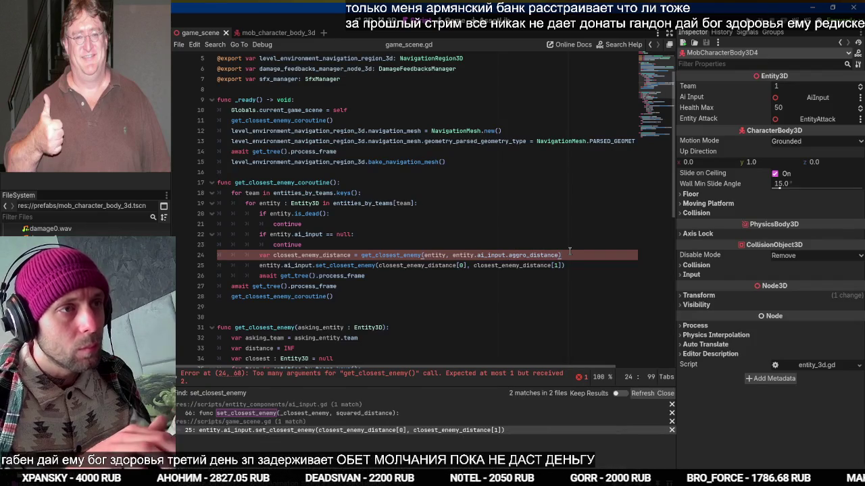
pyautogui.keyDown('ctrl'); pyautogui.click(379, 255); pyautogui.keyUp('ctrl')
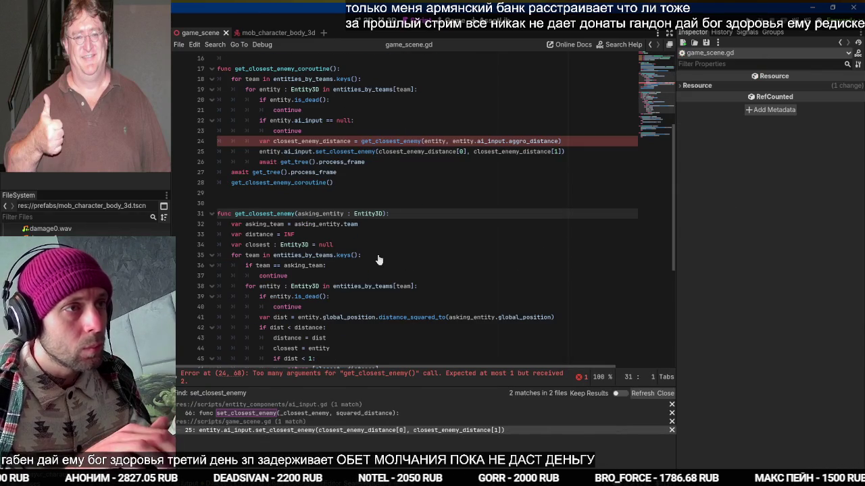
# Add a max_dist parameter to the get_closest_enemy signature and save
pyautogui.write('max_dist')
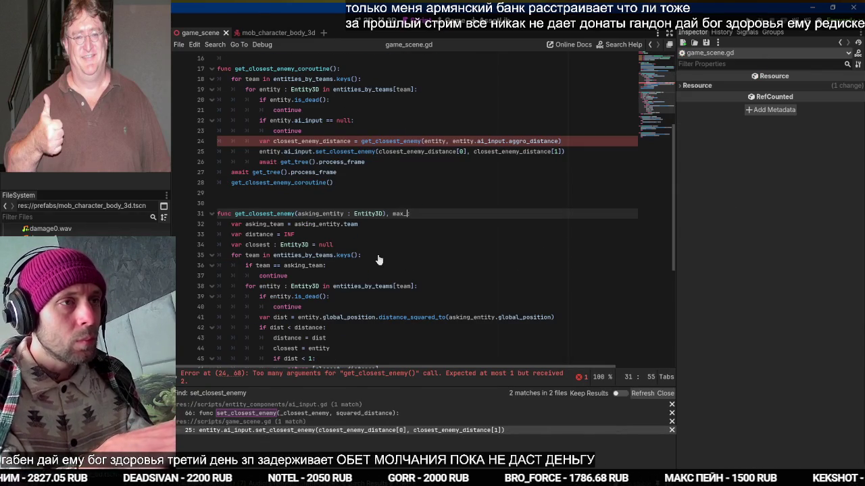
pyautogui.hotkey('ctrl', 'BackSpace')
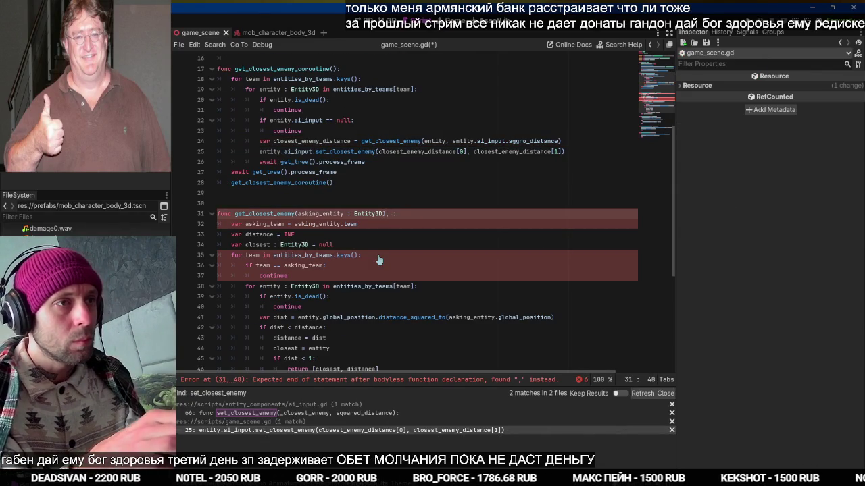
pyautogui.press('BackSpace')
pyautogui.press('Left')
pyautogui.write(', max_dist')
pyautogui.hotkey('ctrl', 's')
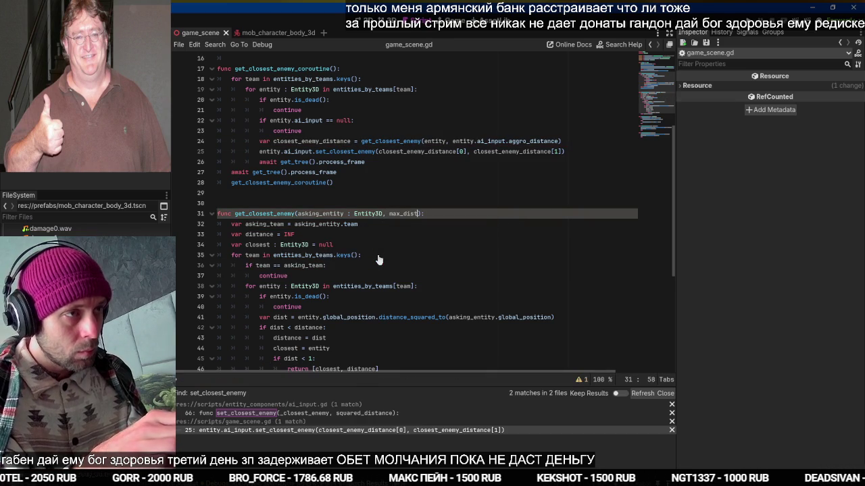
# Search the script for get_closest_enemy uses and select the max_dist parameter
pyautogui.doubleClick(287, 215)
pyautogui.hotkey('ctrl', 'f')
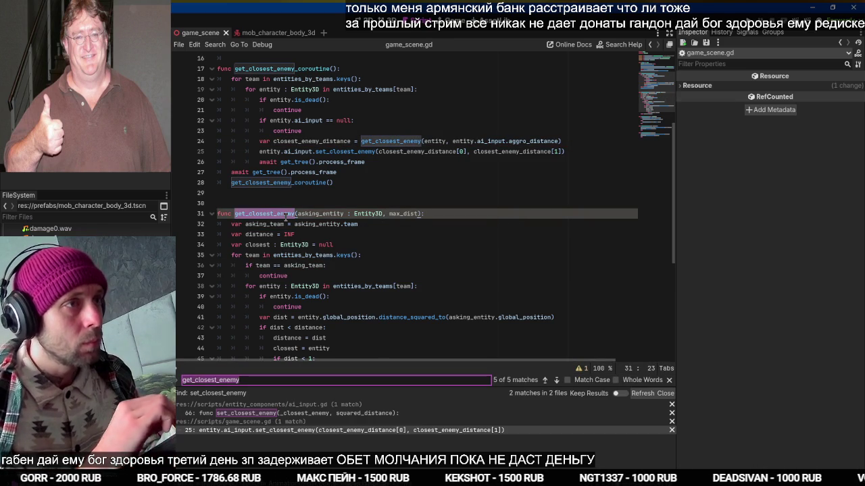
pyautogui.scroll(-3, 287, 215)
pyautogui.scroll(8, 285, 217)
pyautogui.scroll(-6, 284, 217)
pyautogui.scroll(-2, 284, 217)
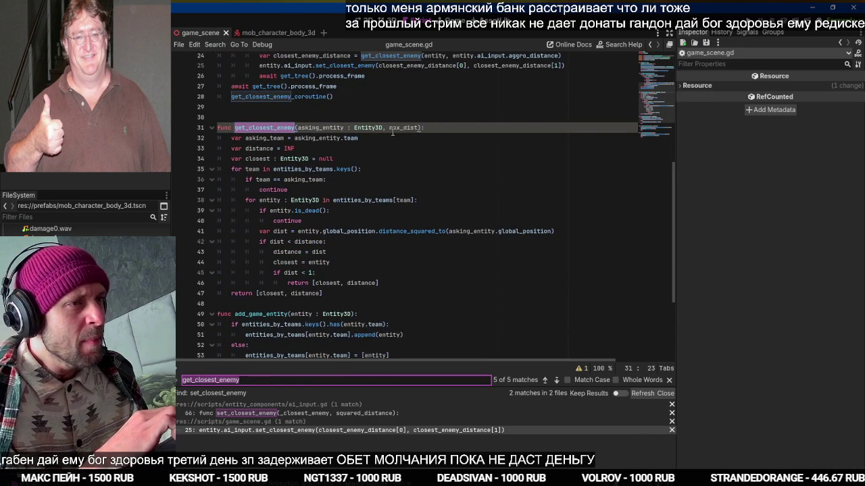
pyautogui.doubleClick(395, 127)
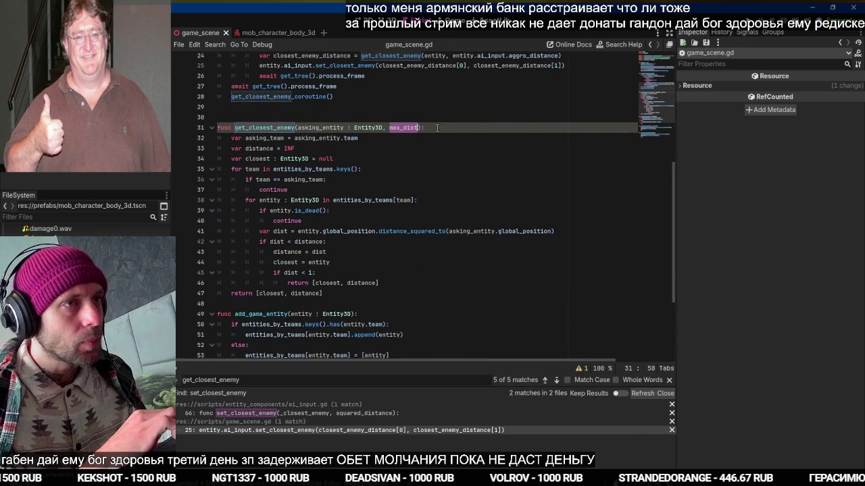
# Add 'var max_dist_squared = sqrt(max_dist)' on line 35, checking the sqrt documentation
pyautogui.click(407, 159)
pyautogui.press('Return')
pyautogui.write('var max_dist_')
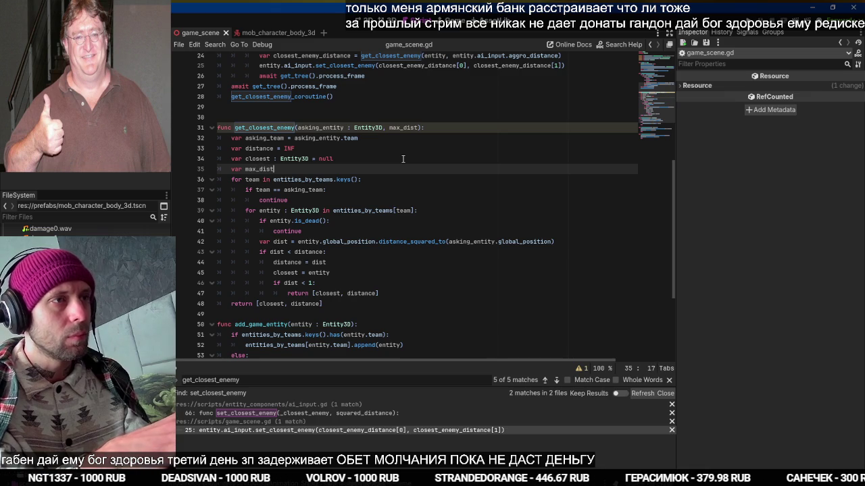
pyautogui.write('squared = ')
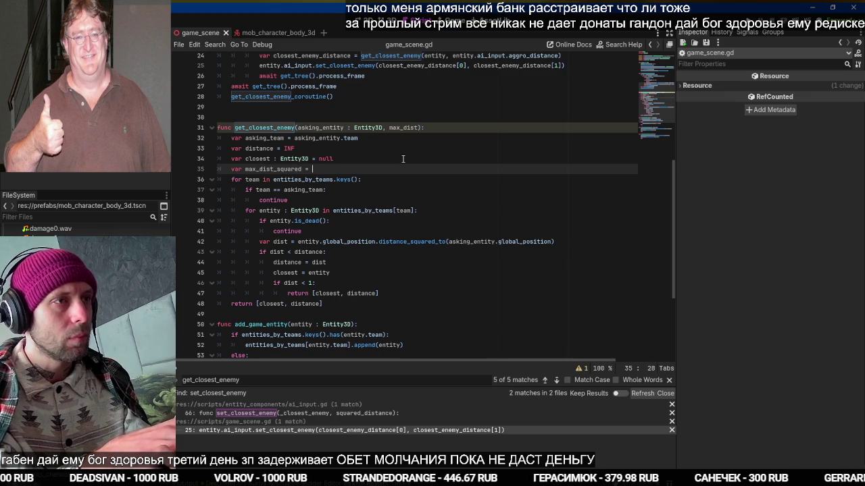
pyautogui.write('max_dist')
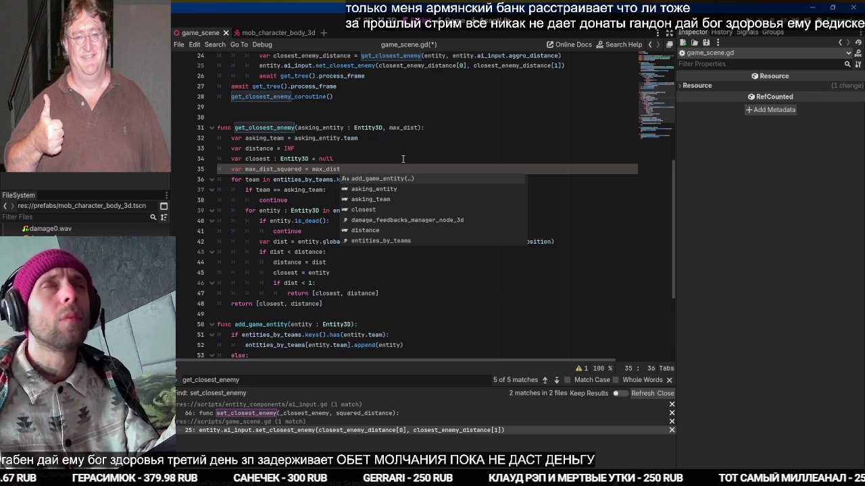
pyautogui.write(' sq')
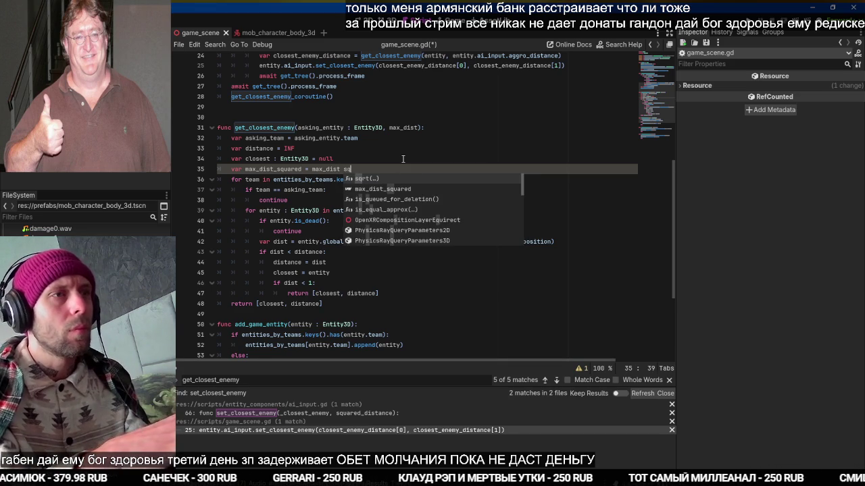
pyautogui.write('rt(max_dist')
pyautogui.hotkey('ctrl', 'Left')
pyautogui.hotkey('ctrl', 'Left')
pyautogui.hotkey('ctrl', 'BackSpace')
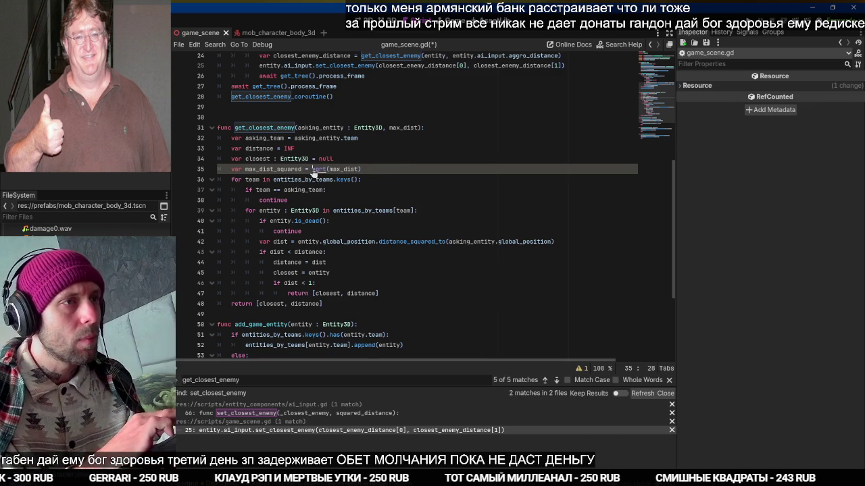
pyautogui.keyDown('ctrl'); pyautogui.click(315, 169); pyautogui.keyUp('ctrl')
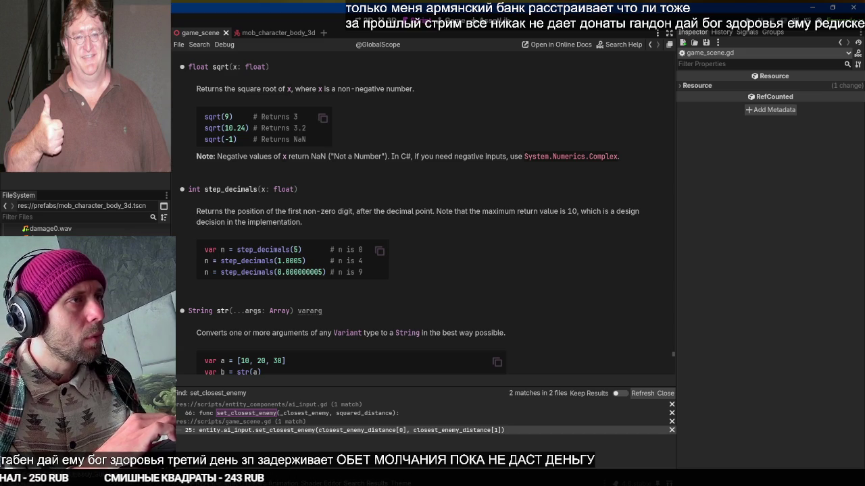
pyautogui.click(163, 38)
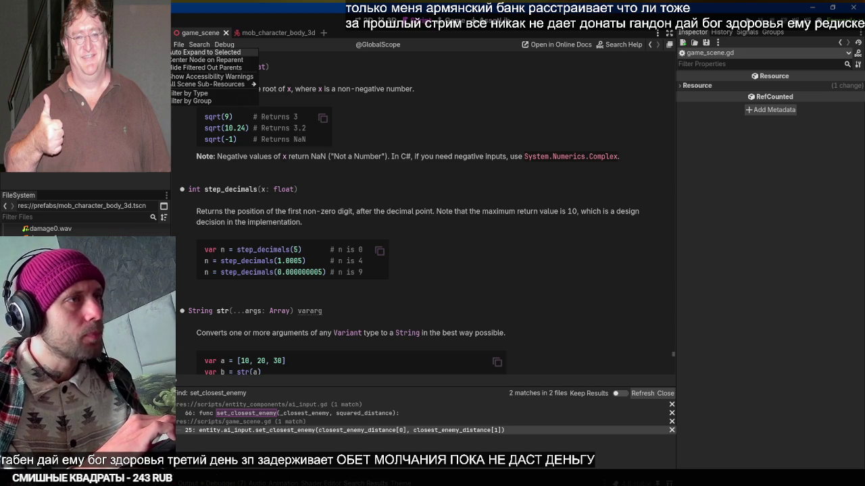
pyautogui.press('Escape')
pyautogui.hotkey('alt', 'Left')
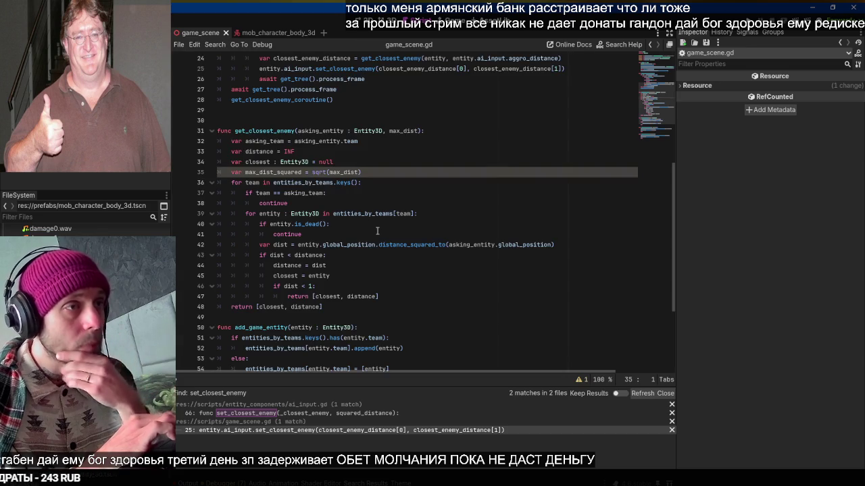
# Add 'and dist < max_dist_squared' to the if on line 44, save, and run the game
pyautogui.doubleClick(280, 173)
pyautogui.click(336, 232)
pyautogui.press('Down')
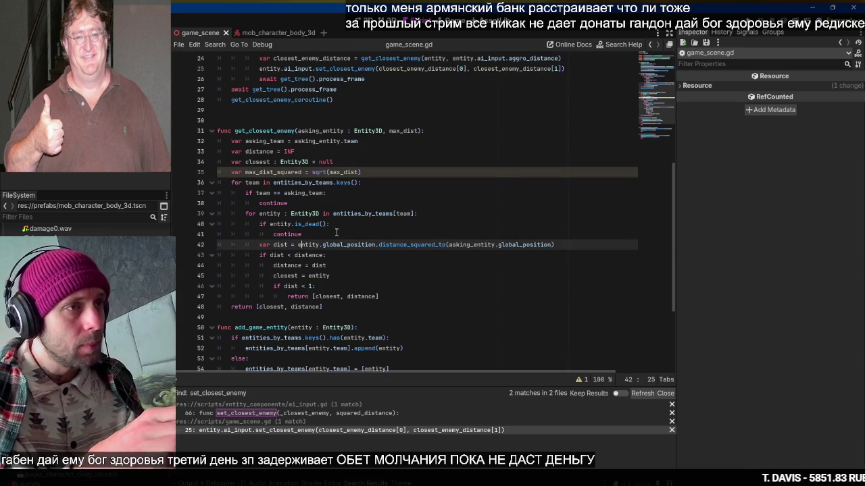
pyautogui.press('End')
pyautogui.press('Return')
pyautogui.press('Down')
pyautogui.press('End')
pyautogui.press('Left')
pyautogui.write('and dis')
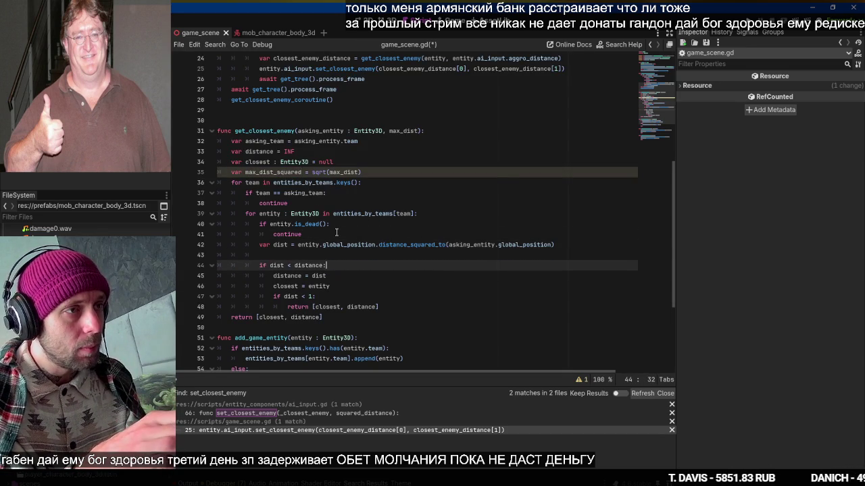
pyautogui.write('t < max_dist_squared')
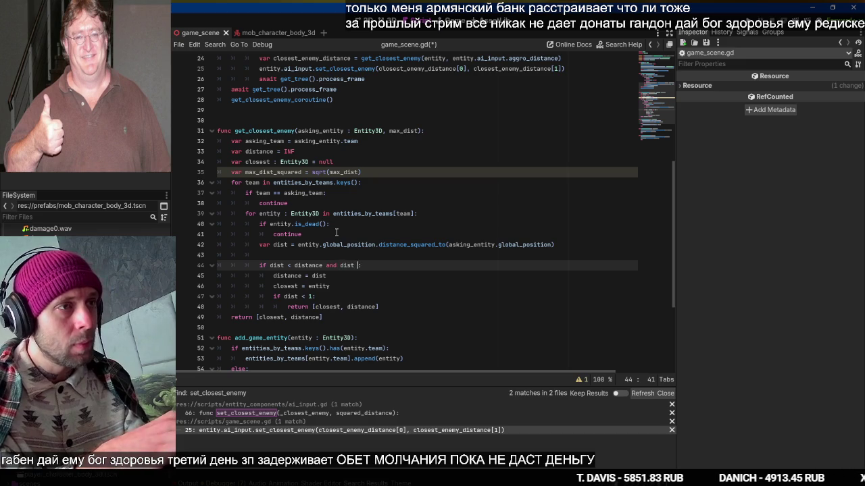
pyautogui.hotkey('ctrl', 's')
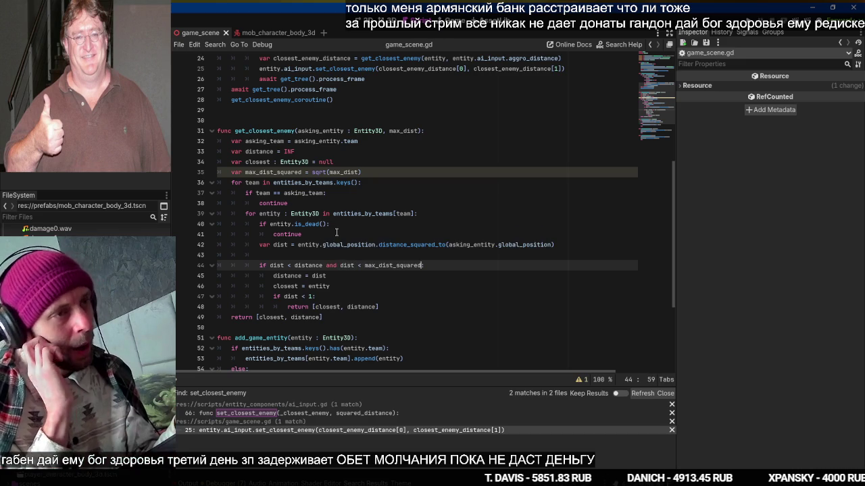
pyautogui.press('F5')
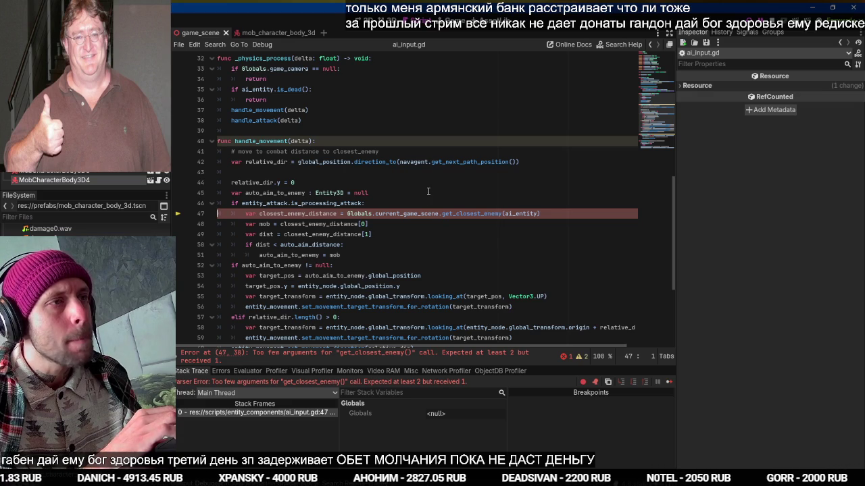
# Review the aggro_distance, target_combat_distance and auto_aim_distance variable names in the input scripts
pyautogui.scroll(6, 508, 211)
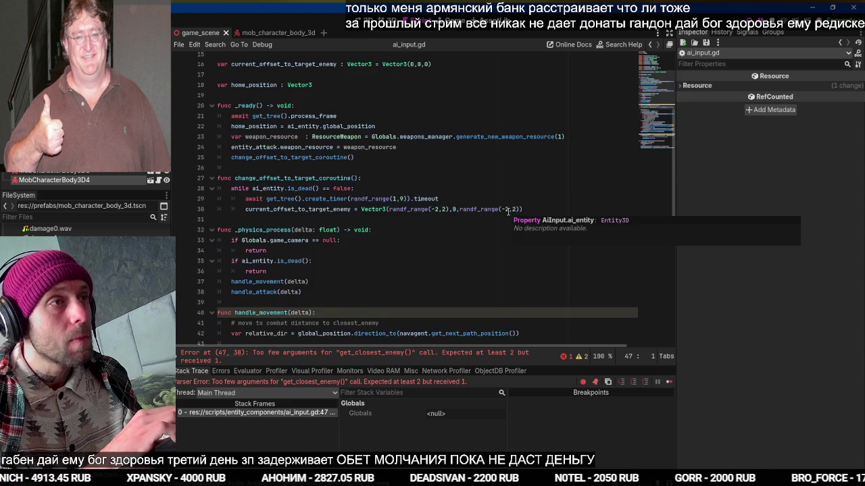
pyautogui.scroll(5, 508, 211)
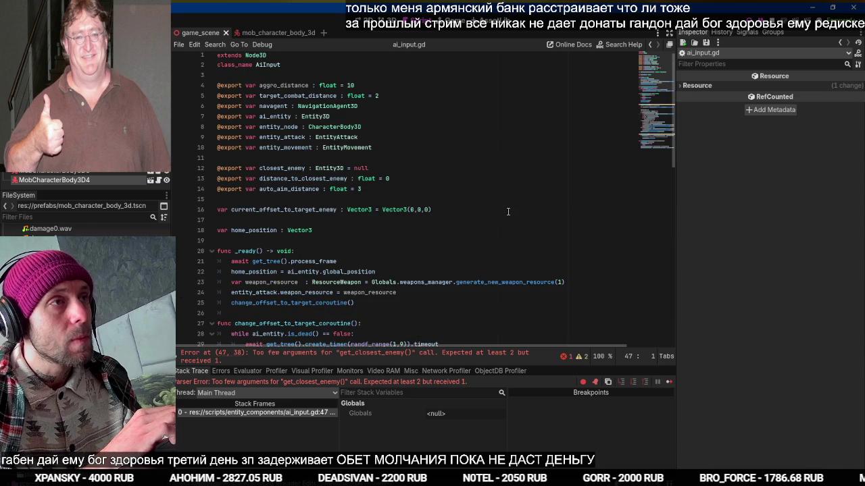
pyautogui.scroll(-8, 508, 212)
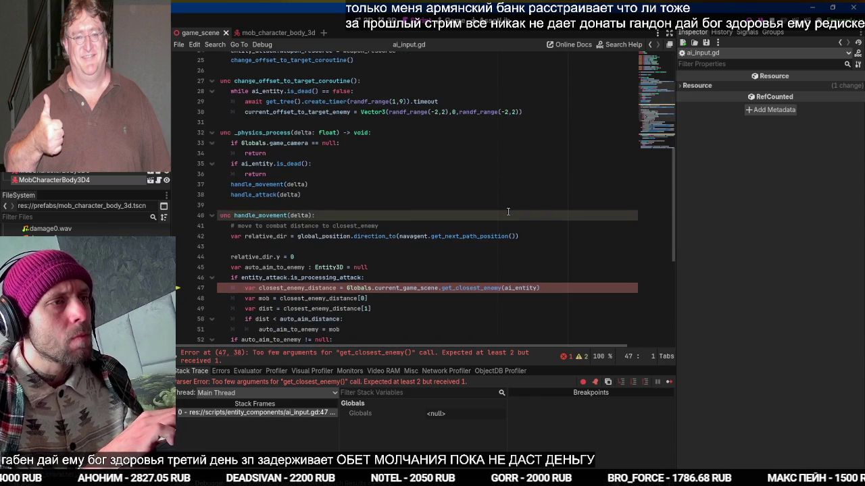
pyautogui.scroll(-2, 508, 212)
pyautogui.scroll(-2, 508, 211)
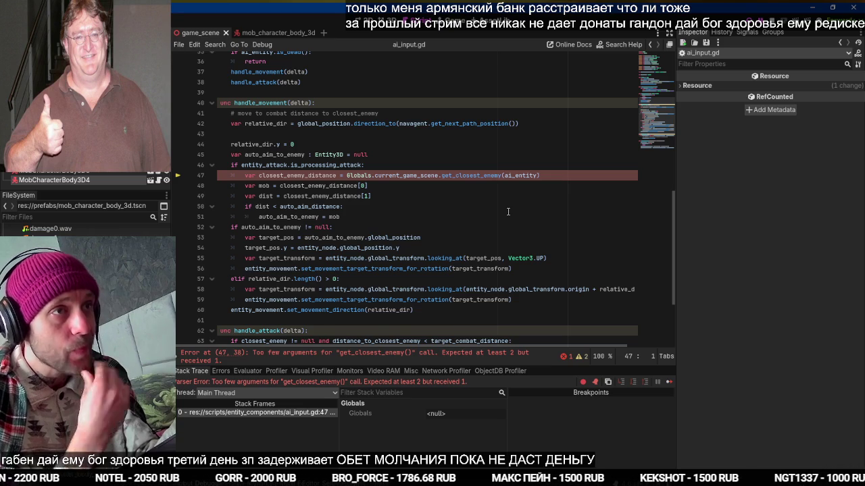
pyautogui.scroll(12, 508, 211)
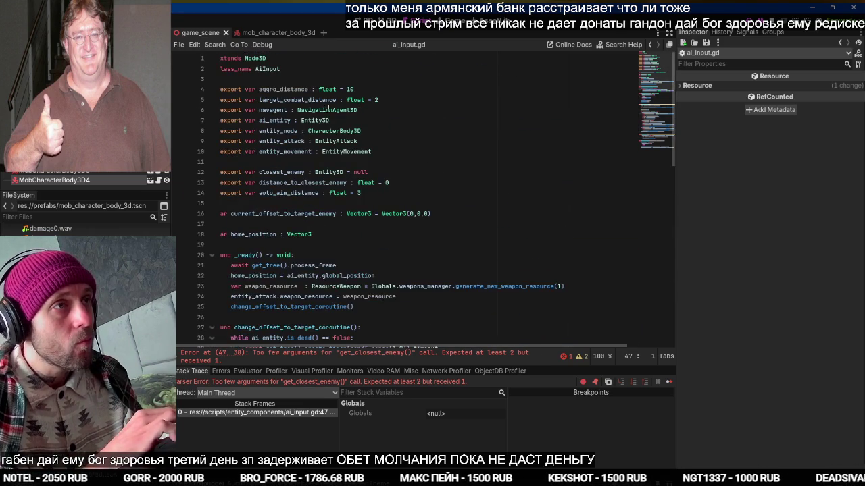
pyautogui.doubleClick(304, 94)
pyautogui.doubleClick(301, 99)
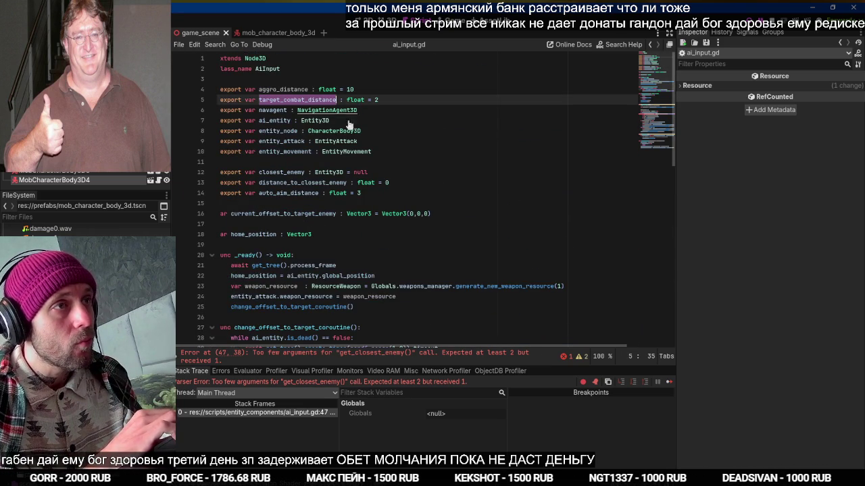
pyautogui.scroll(-4, 406, 177)
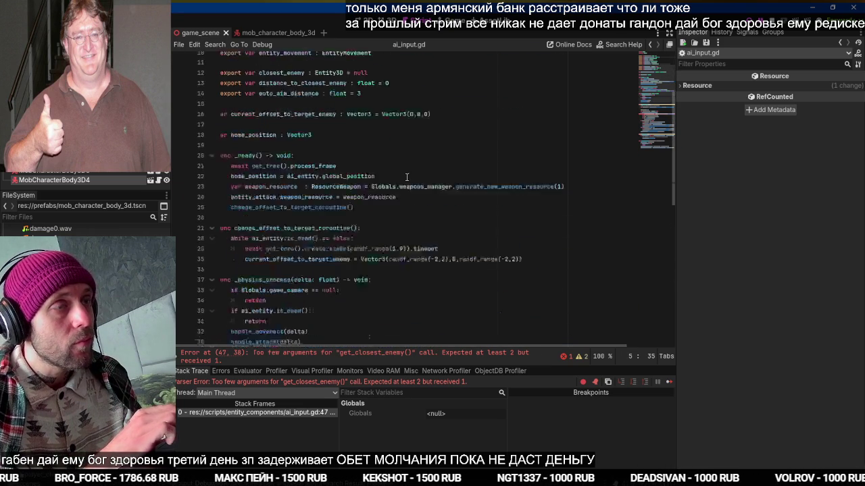
pyautogui.scroll(4, 406, 177)
pyautogui.doubleClick(299, 188)
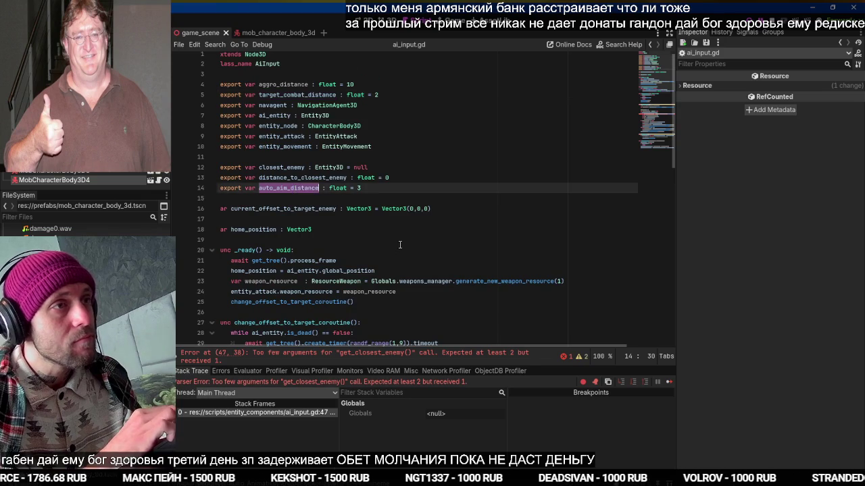
# Pass auto_aim_distance as the second argument to get_closest_enemy on line 47, save, and run the game
pyautogui.scroll(-12, 512, 182)
pyautogui.click(536, 156)
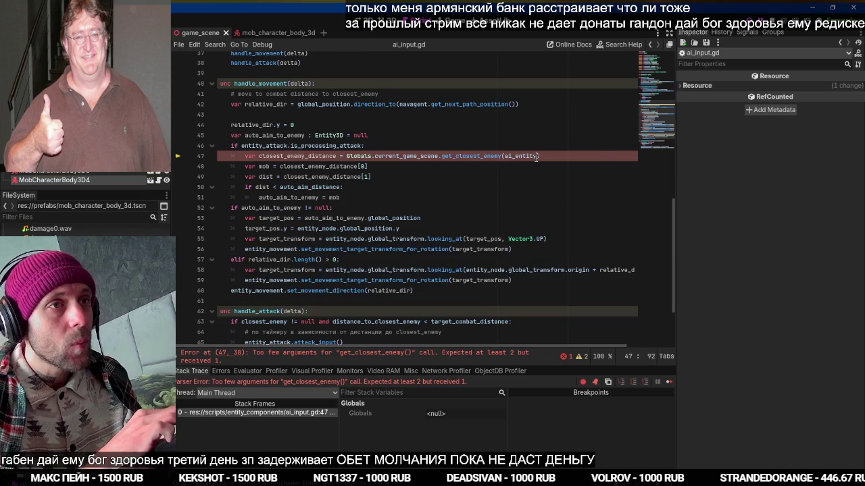
pyautogui.press('F5')
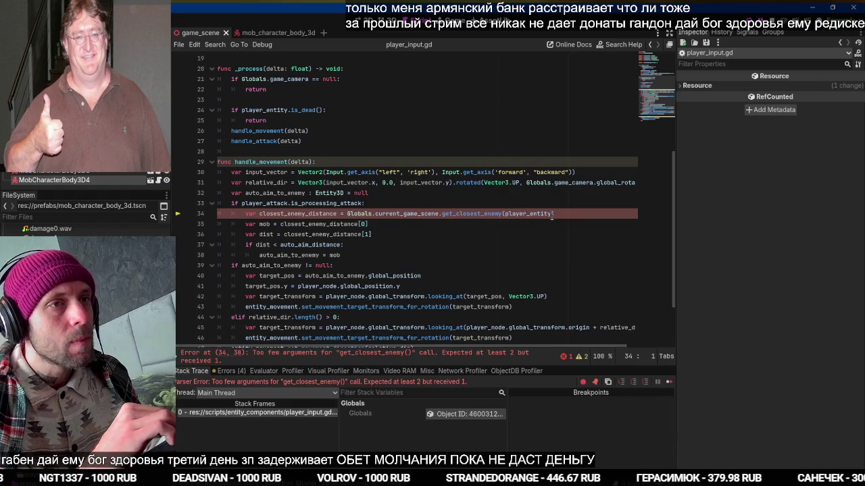
pyautogui.write(', aut')
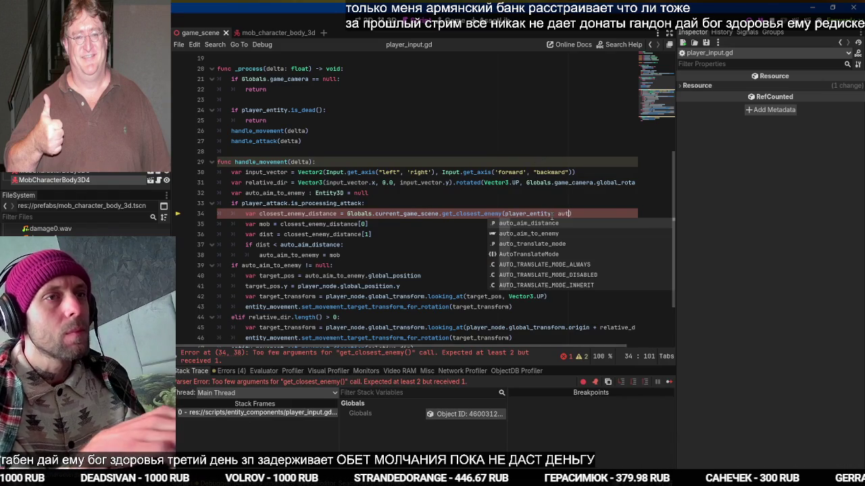
pyautogui.press('Return')
pyautogui.press('F5')
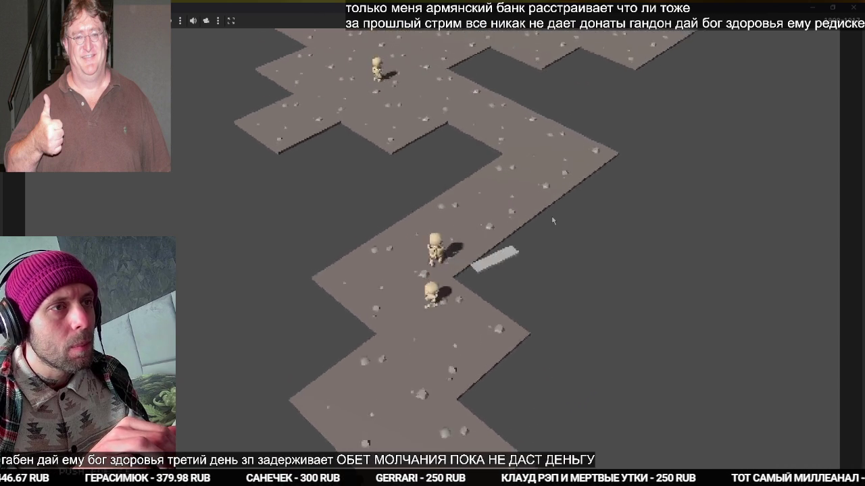
# Stop the game, check ai_input.gd in the mob_character_body_3d scene, save, and return to game_scene
pyautogui.press('F8')
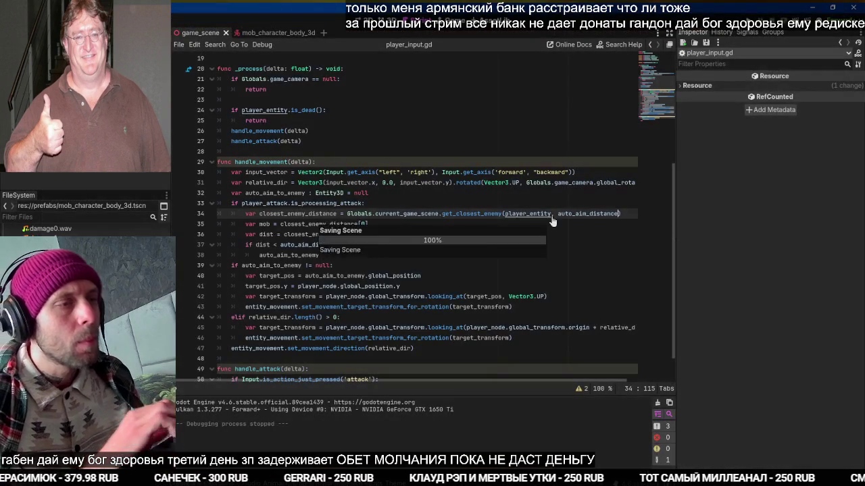
pyautogui.click(256, 33)
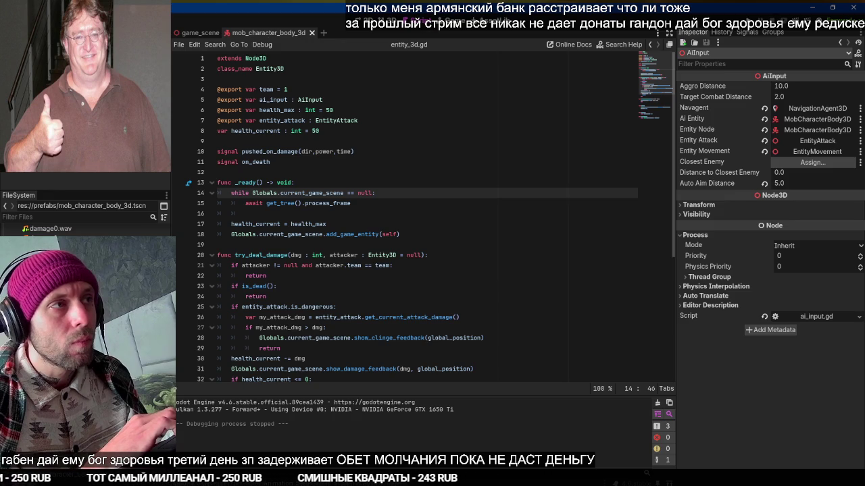
pyautogui.hotkey('alt', 'Left')
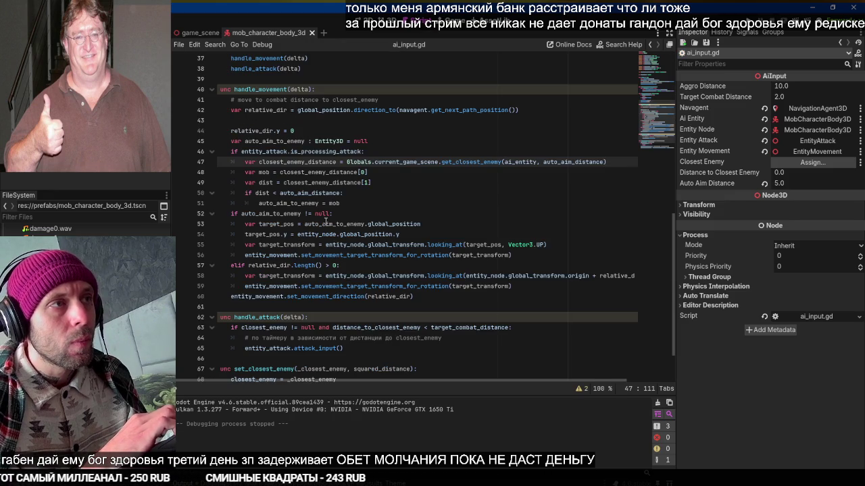
pyautogui.scroll(3, 326, 222)
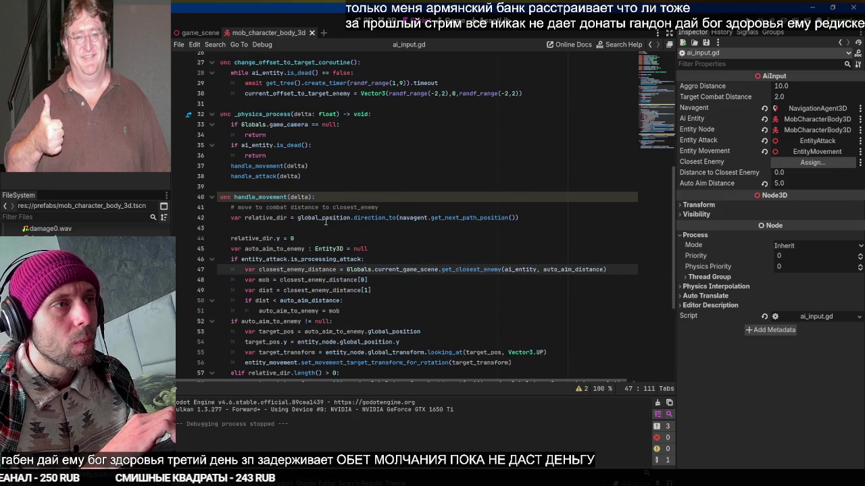
pyautogui.scroll(-5, 326, 222)
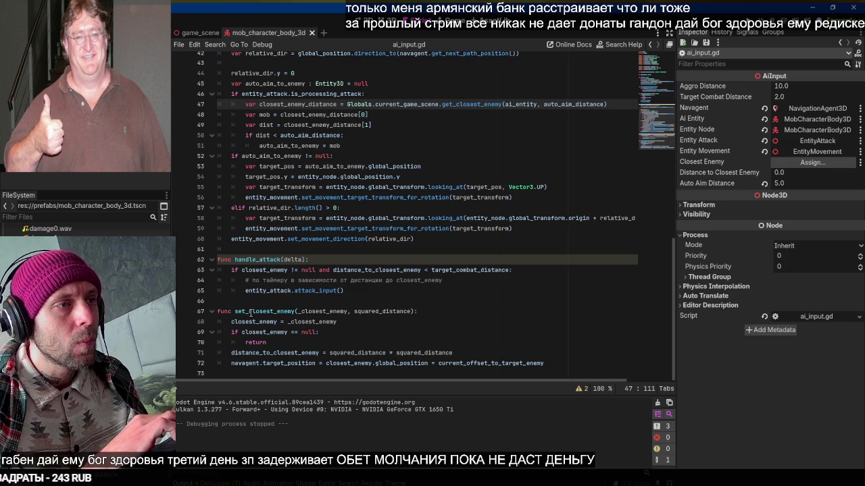
pyautogui.hotkey('ctrl', 's')
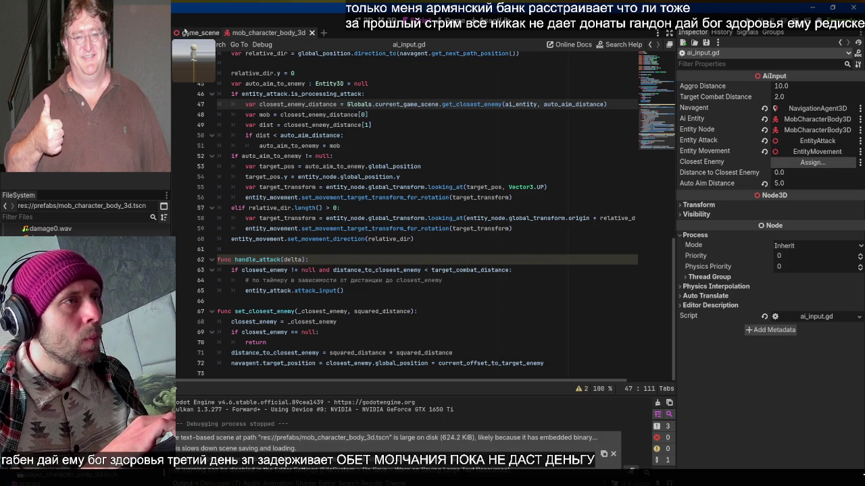
pyautogui.click(187, 32)
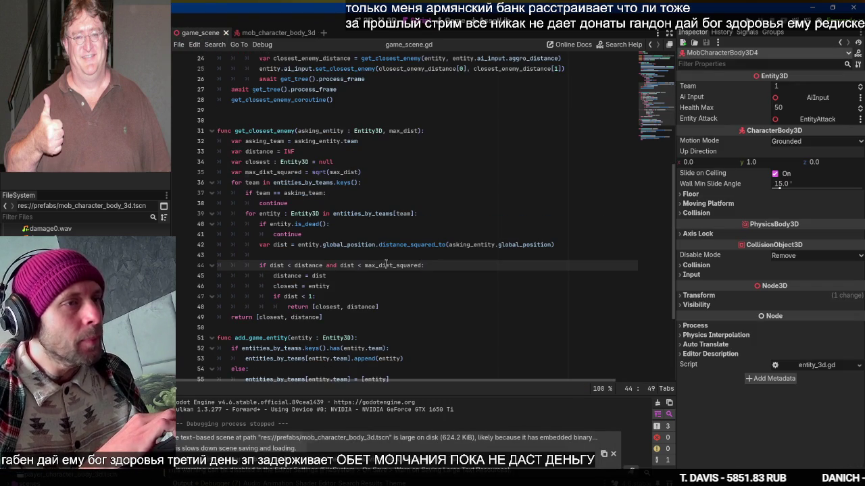
# Add a print of dist and max_dist_squared above the distance check in get_closest_enemy, then save and run
pyautogui.doubleClick(387, 265)
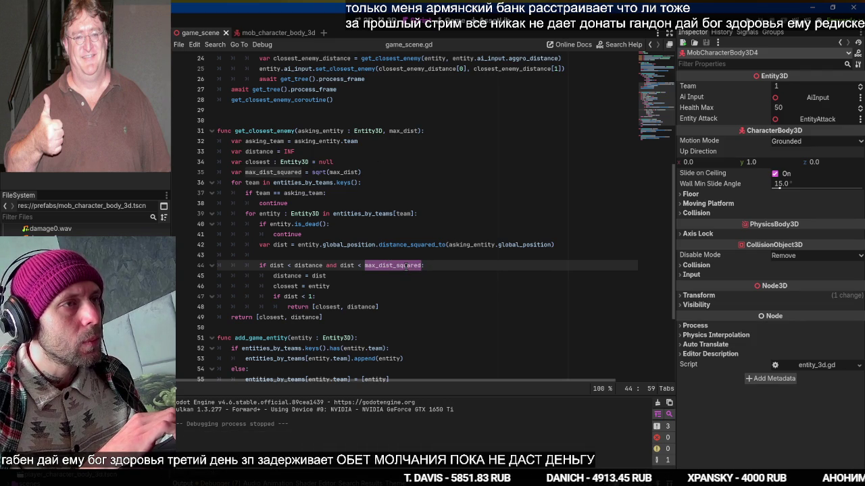
pyautogui.moveTo(406, 265)
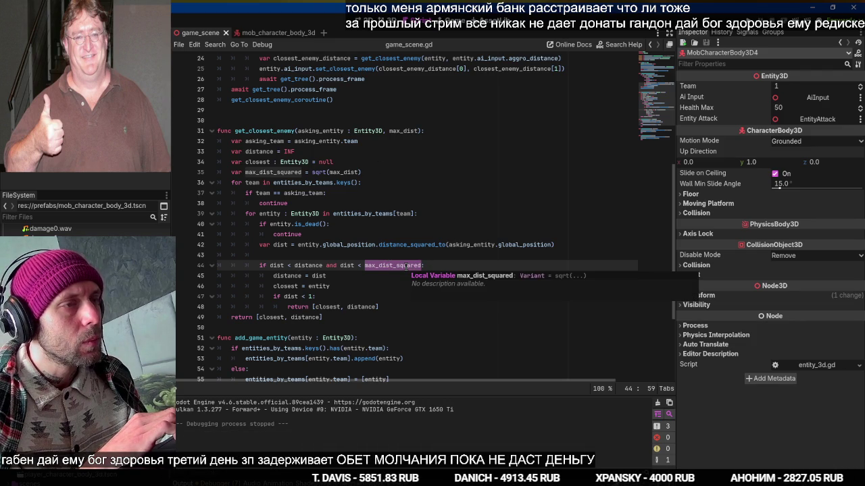
pyautogui.click(390, 252)
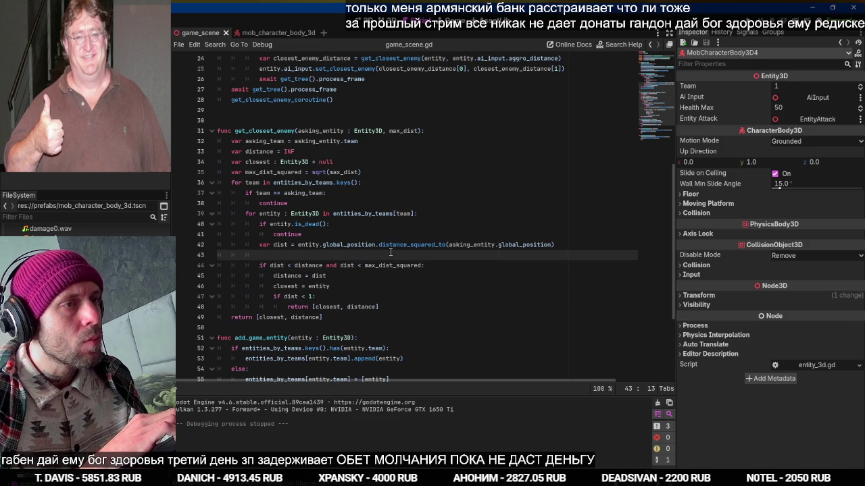
pyautogui.write("print('")
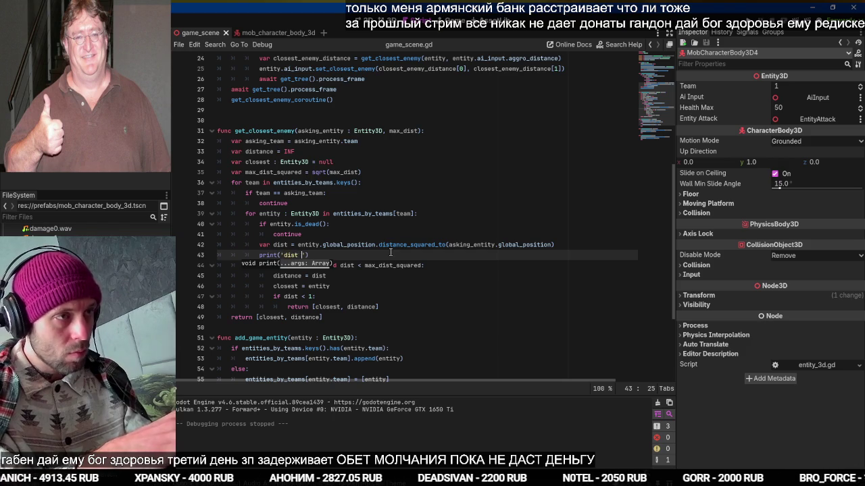
pyautogui.write('dist')
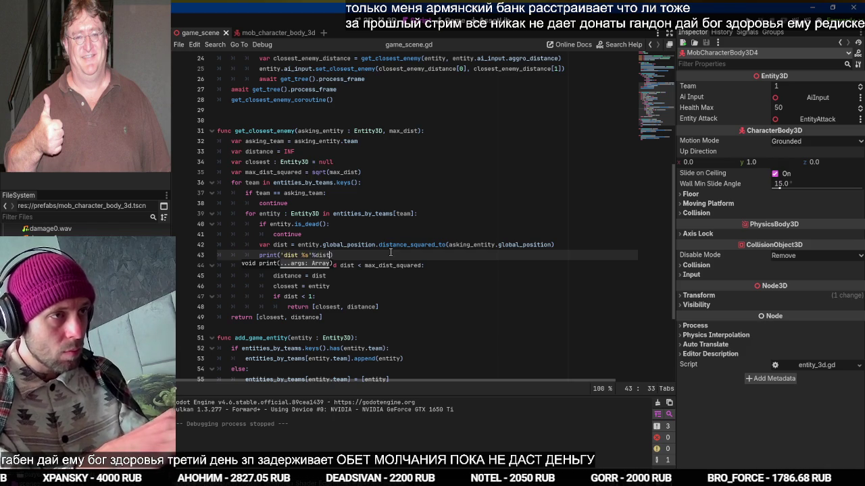
pyautogui.write('(')
pyautogui.write(' max')
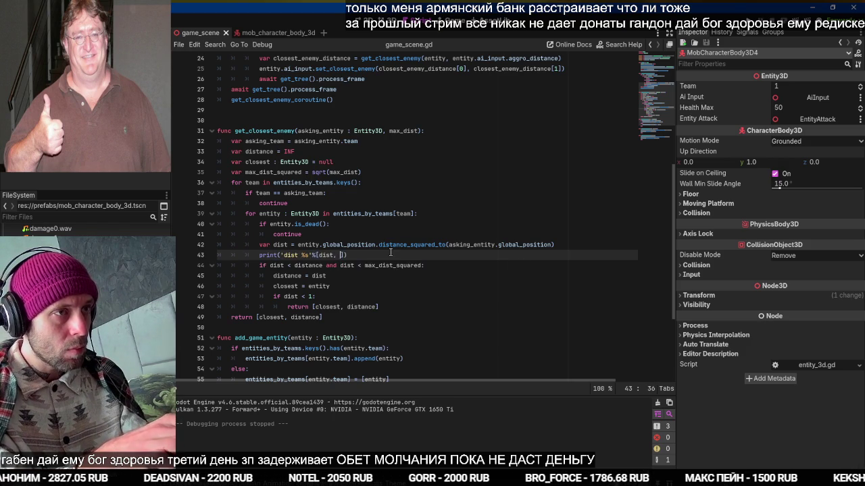
pyautogui.press('Down')
pyautogui.press('Return')
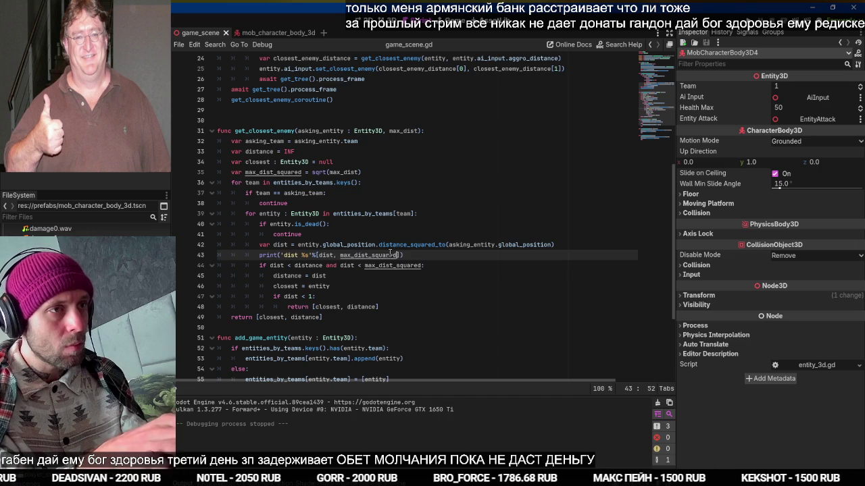
pyautogui.write(', max_dist_squared %s')
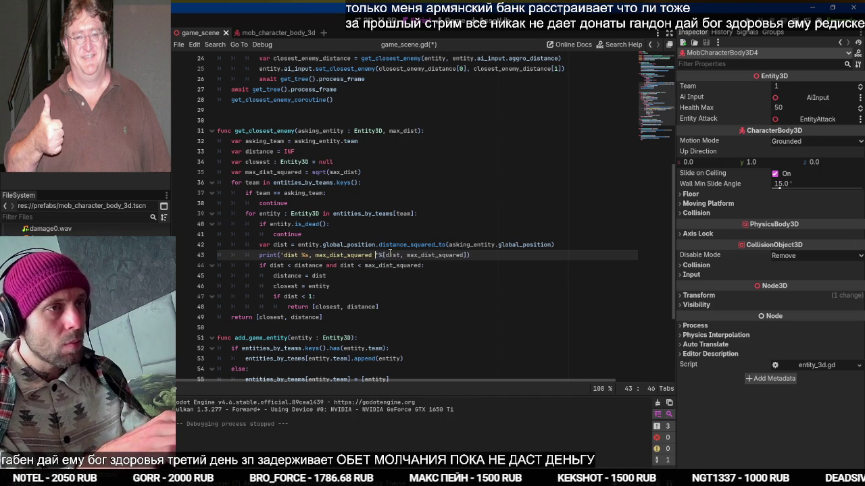
pyautogui.hotkey('ctrl', 's')
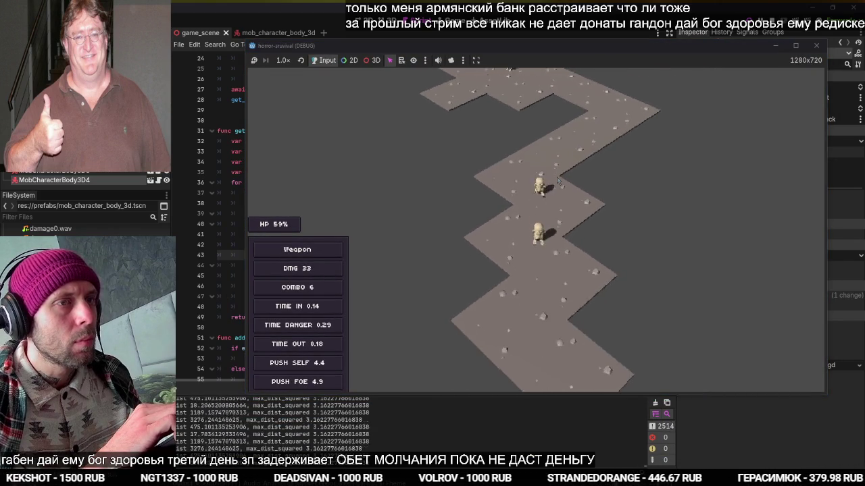
# Stop the game, duplicate the sqrt line, comment out the original, and drop sqrt() from the copy
pyautogui.press('F8')
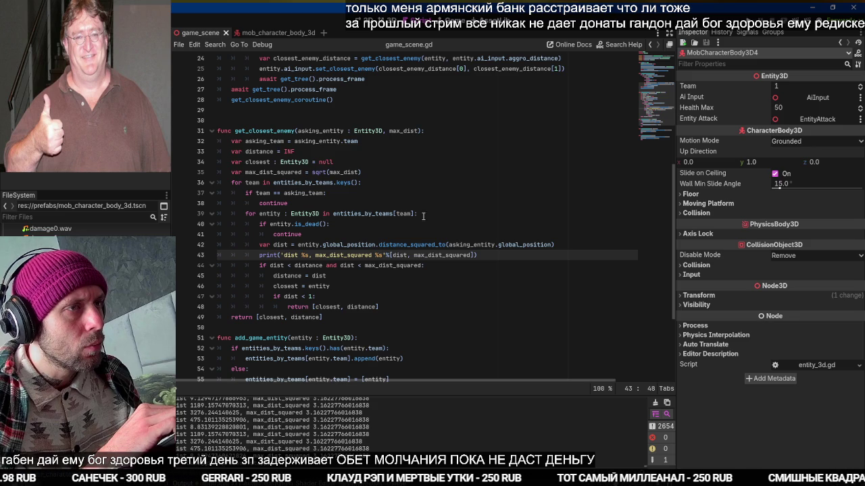
pyautogui.click(406, 180)
pyautogui.press('Up')
pyautogui.hotkey('ctrl', 'shift', 'd')
pyautogui.press('Up')
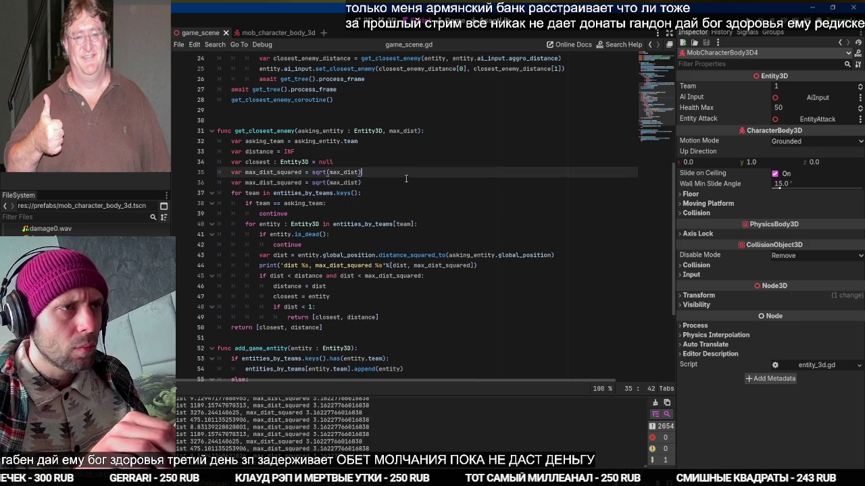
pyautogui.hotkey('ctrl', 'k')
pyautogui.press('Down')
pyautogui.press('BackSpace')
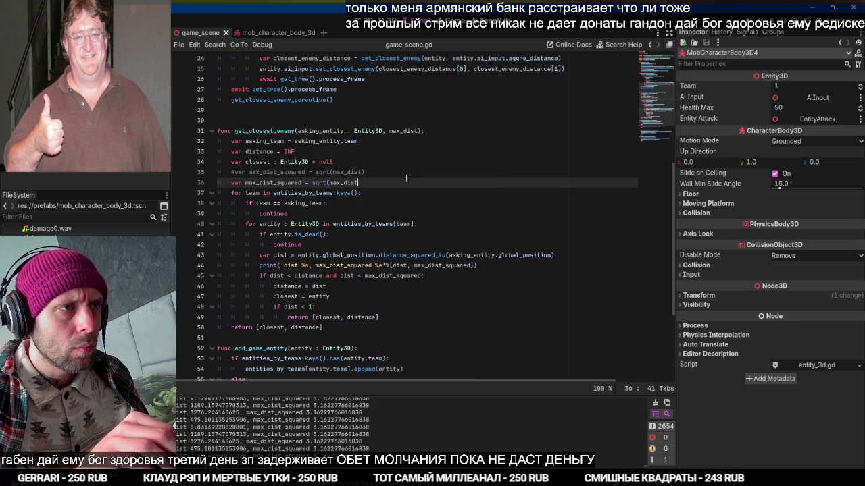
pyautogui.press('BackSpace')
pyautogui.press('BackSpace')
pyautogui.press('BackSpace')
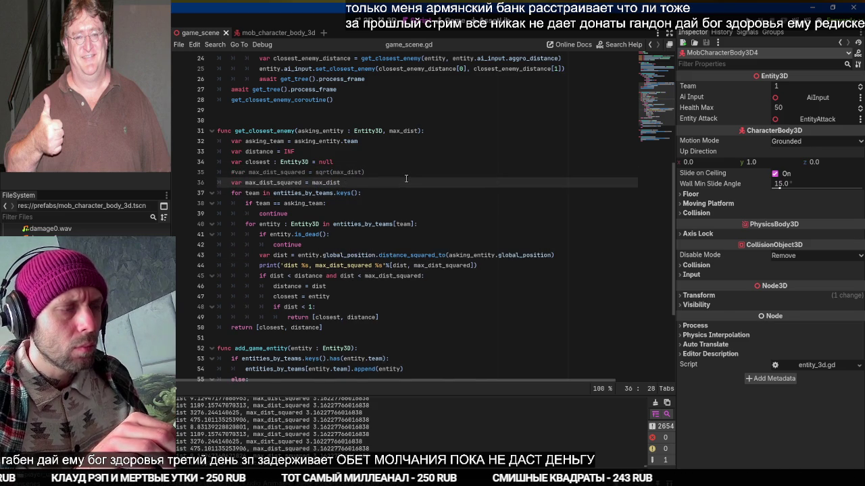
# Test-run the game to check the printed 10.0 value, stop it, and search Windows for Calculator
pyautogui.press('F5')
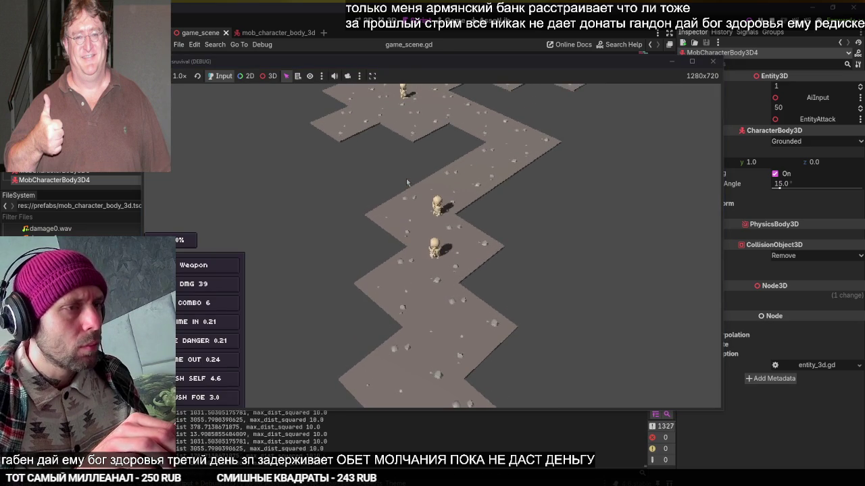
pyautogui.press('F8')
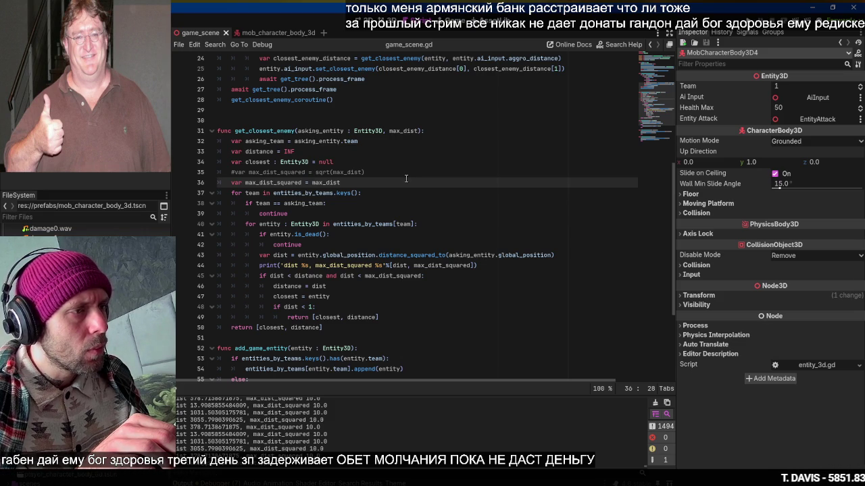
pyautogui.press('super')
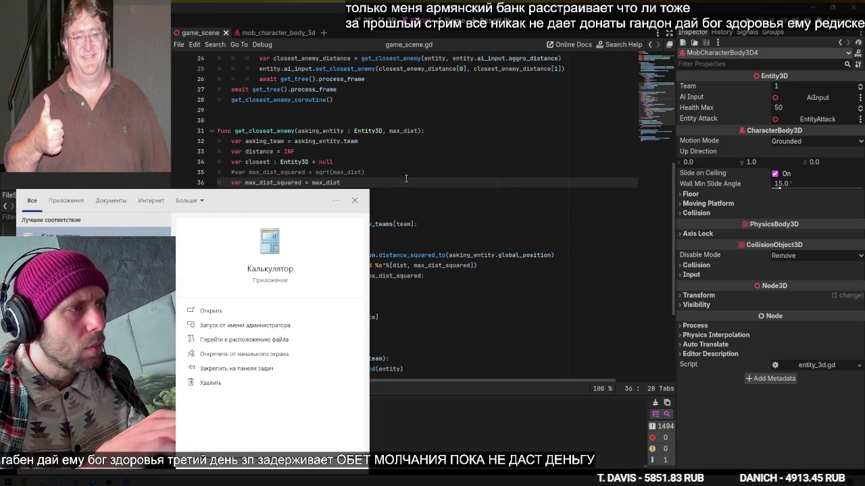
pyautogui.press('Return')
pyautogui.write('13,')
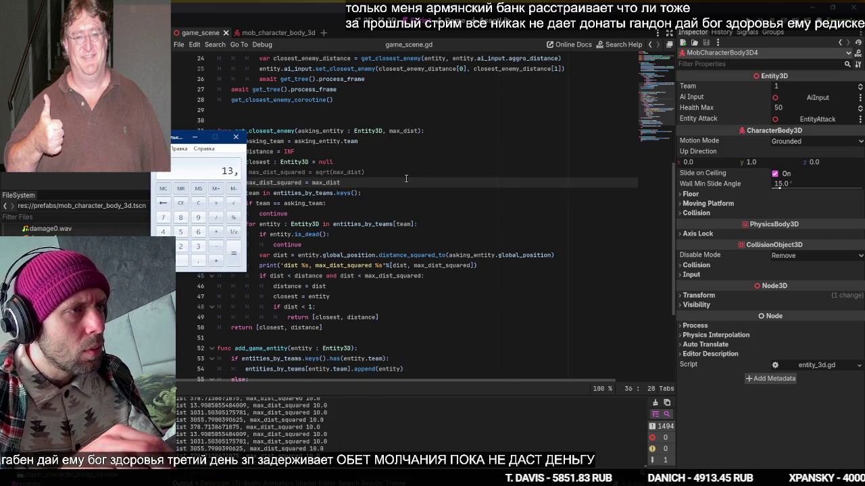
pyautogui.write('9')
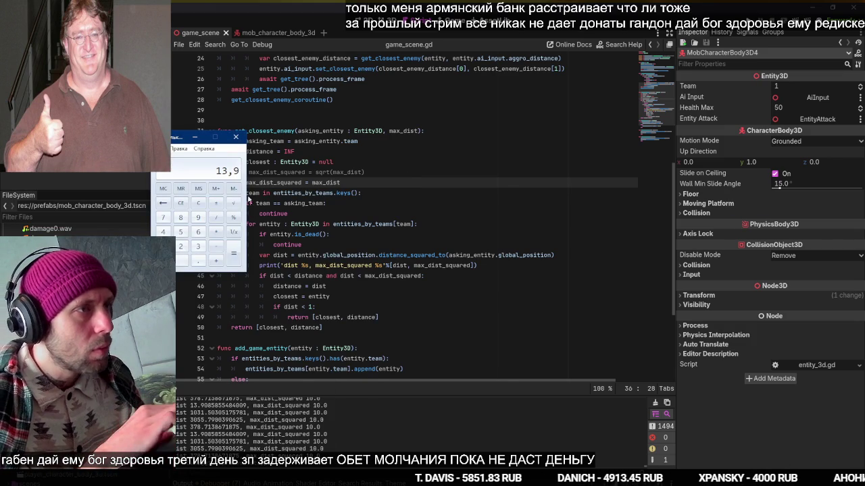
pyautogui.click(237, 203)
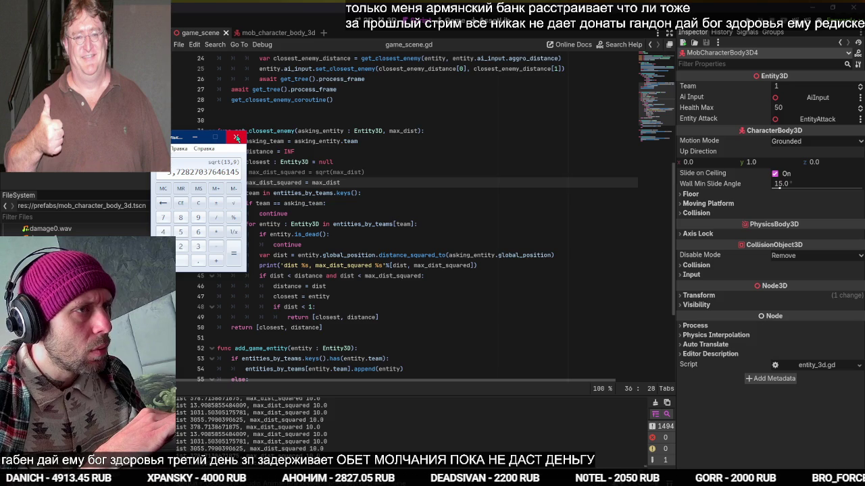
pyautogui.click(237, 138)
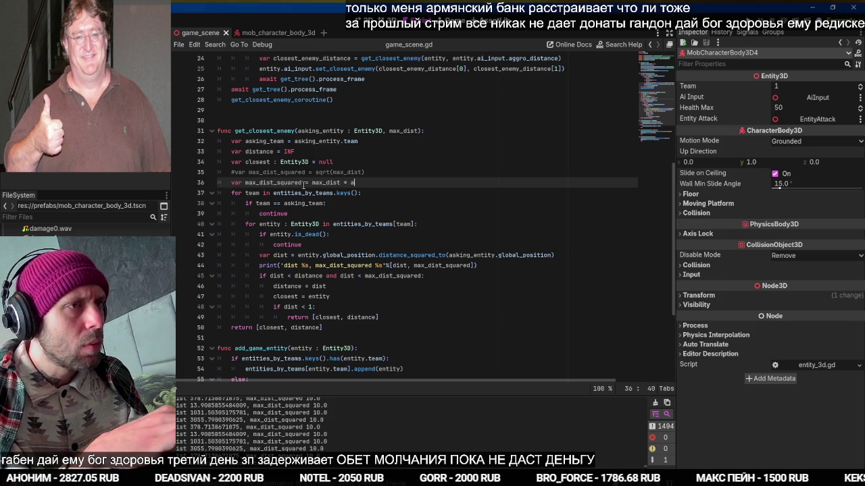
# Make line 36 read max_dist_squared = max_dist * max_dist, then test-run to see 100.0 and stop
pyautogui.write('max_dist')
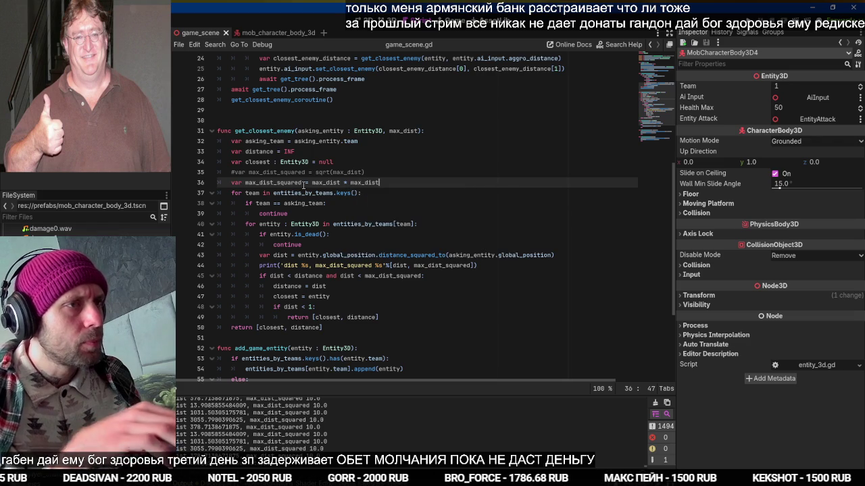
pyautogui.press('F5')
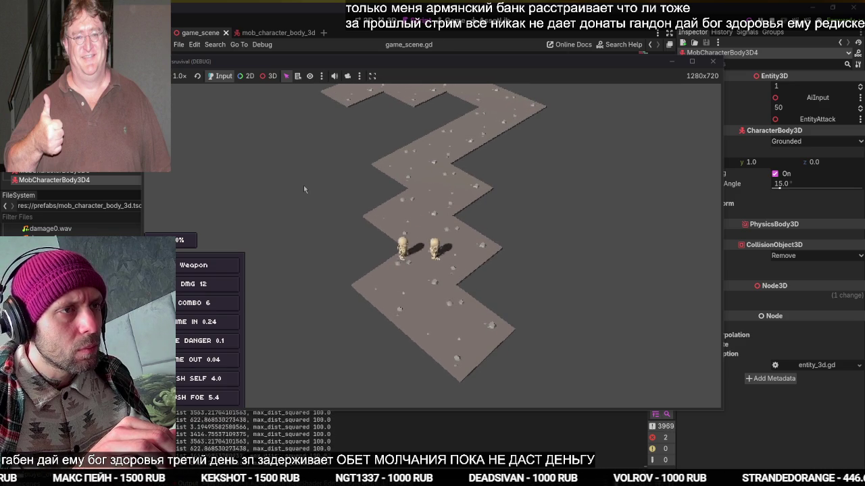
pyautogui.press('F8')
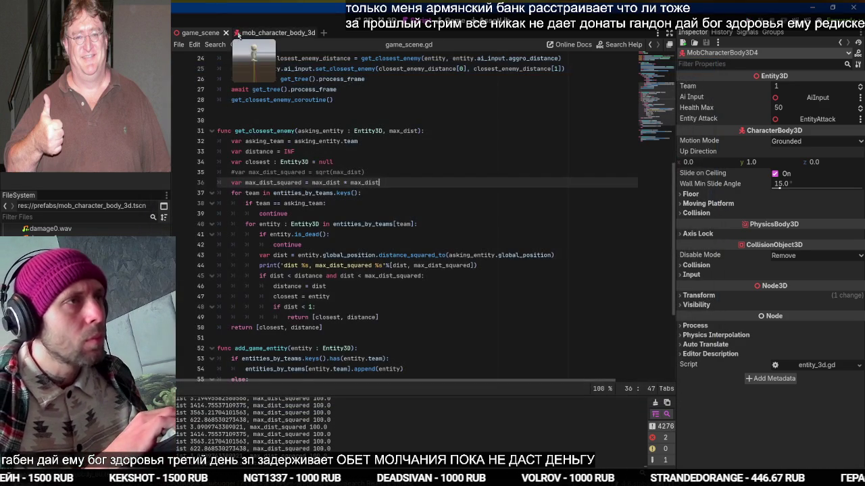
# Lower the mob's AiInput Target Combat Distance from 2.0 to 1.0 and run the game
pyautogui.click(231, 36)
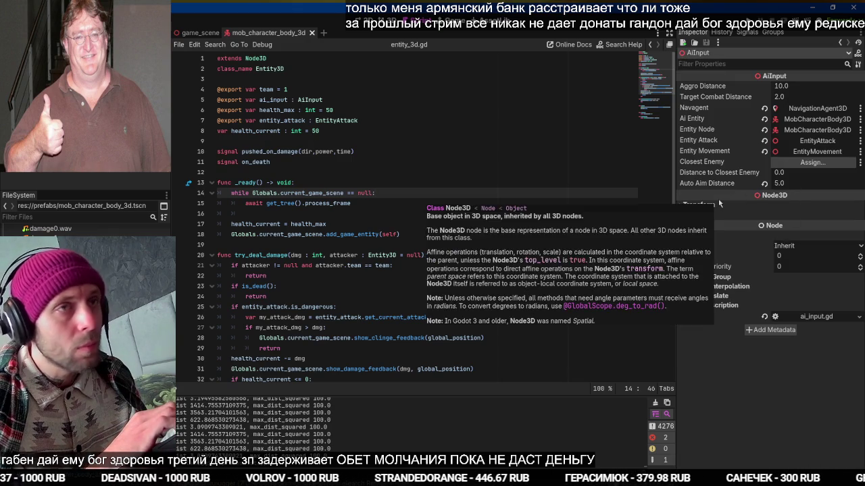
pyautogui.click(162, 131)
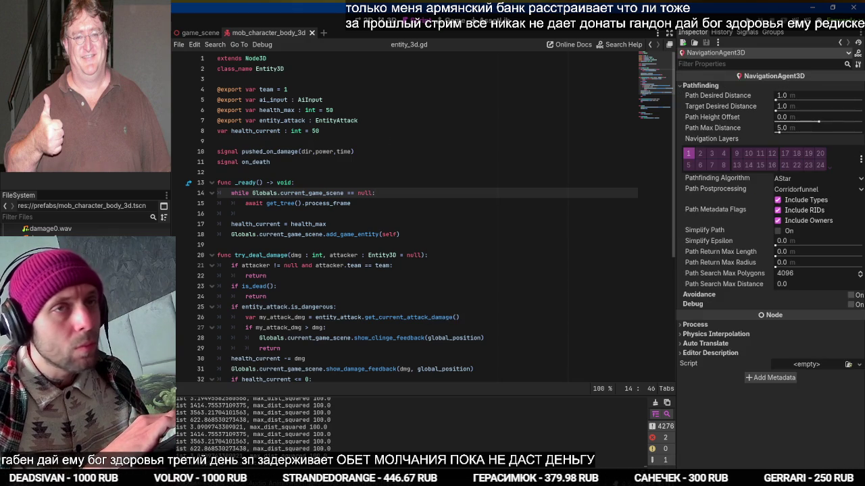
pyautogui.click(162, 122)
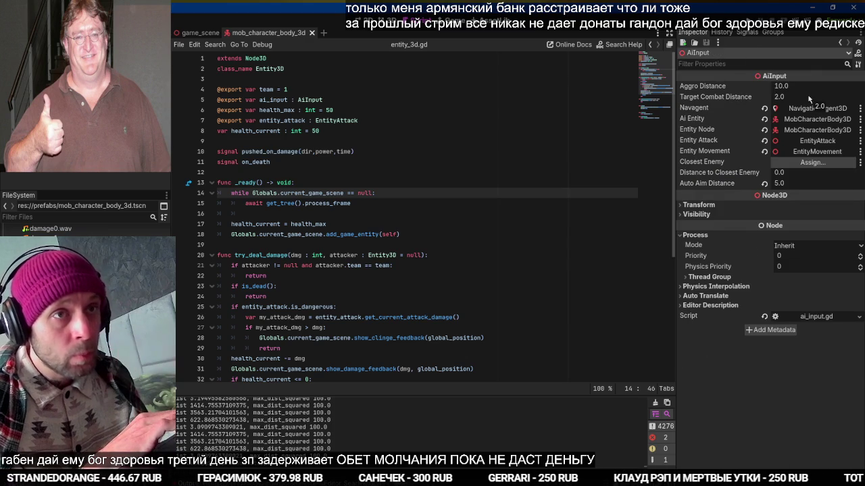
pyautogui.moveTo(809, 98); pyautogui.dragTo(812, 99)
pyautogui.press('F5')
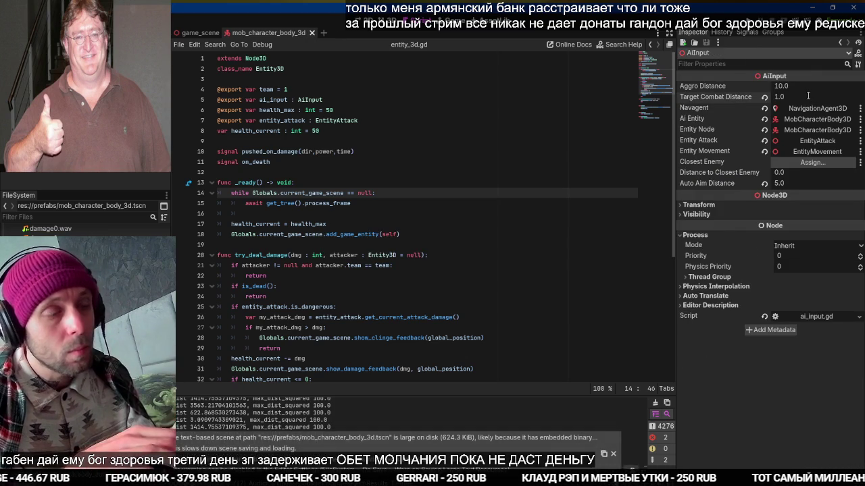
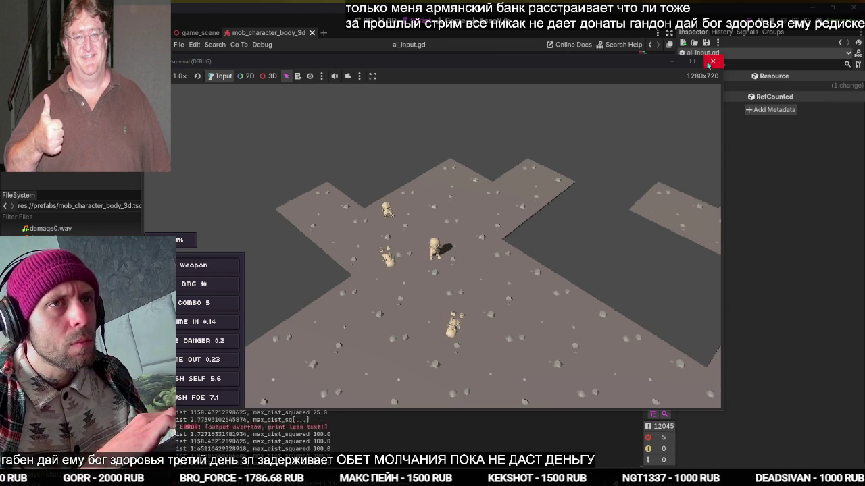
# Review ai_input.gd from the weapon generation line down through the movement code
pyautogui.click(474, 214)
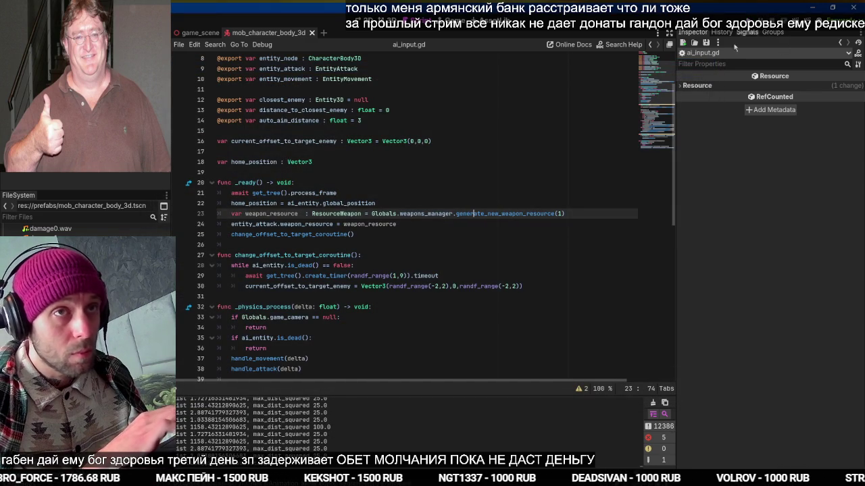
pyautogui.moveTo(471, 283)
pyautogui.scroll(-2, 471, 283)
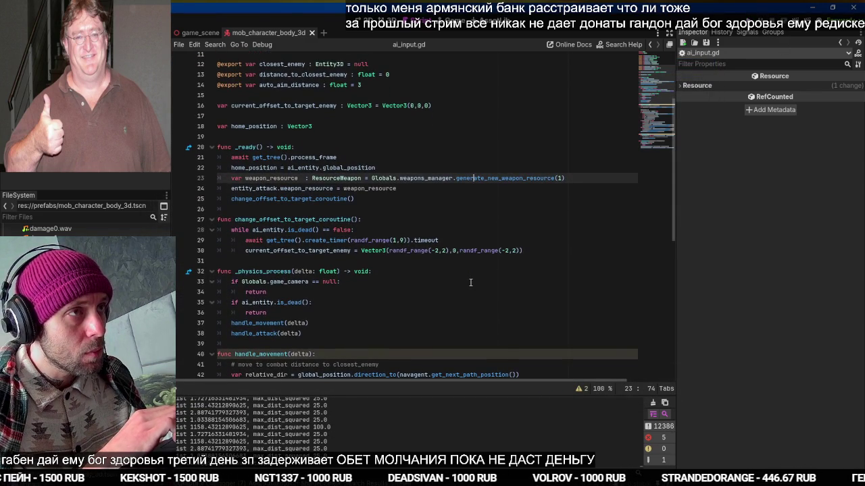
pyautogui.scroll(-7, 471, 283)
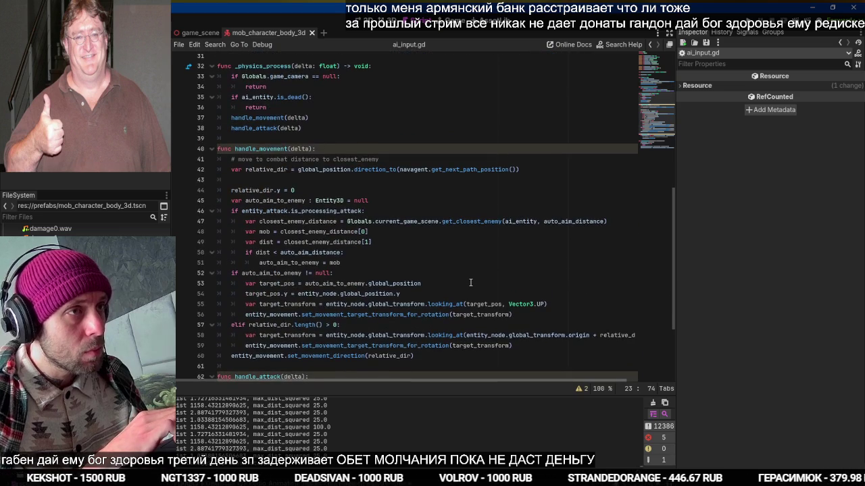
pyautogui.scroll(-1, 471, 282)
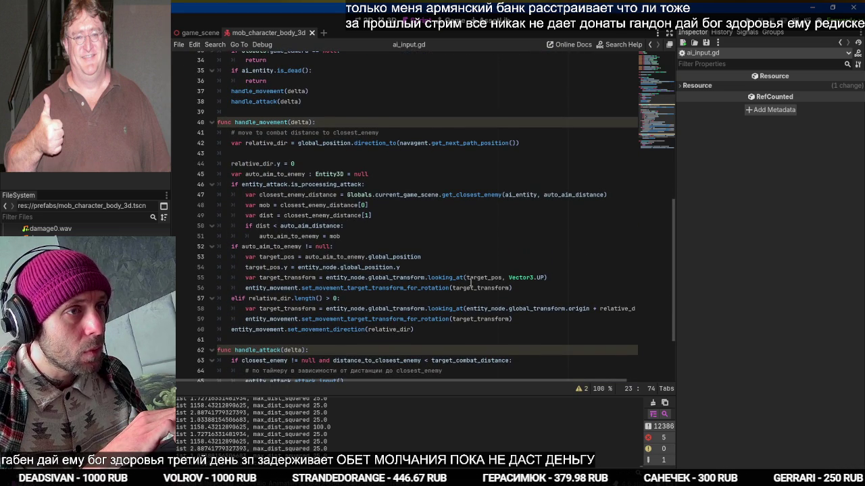
pyautogui.scroll(-2, 471, 282)
pyautogui.scroll(-2, 471, 283)
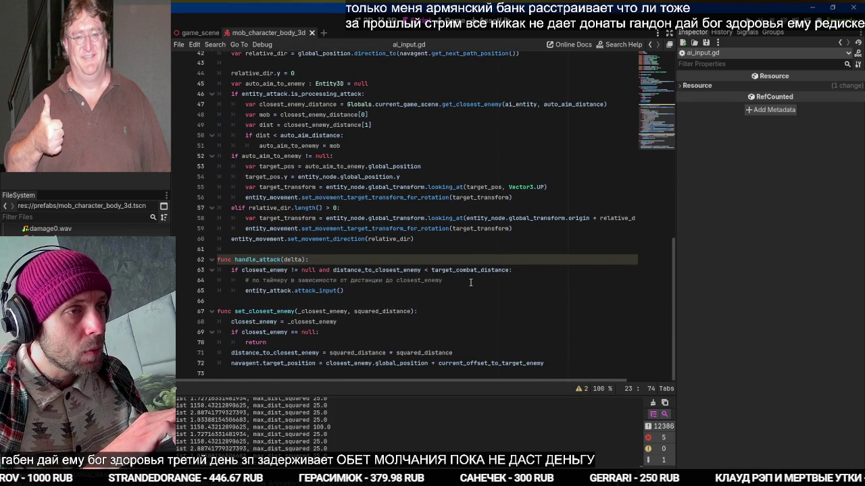
pyautogui.scroll(15, 471, 282)
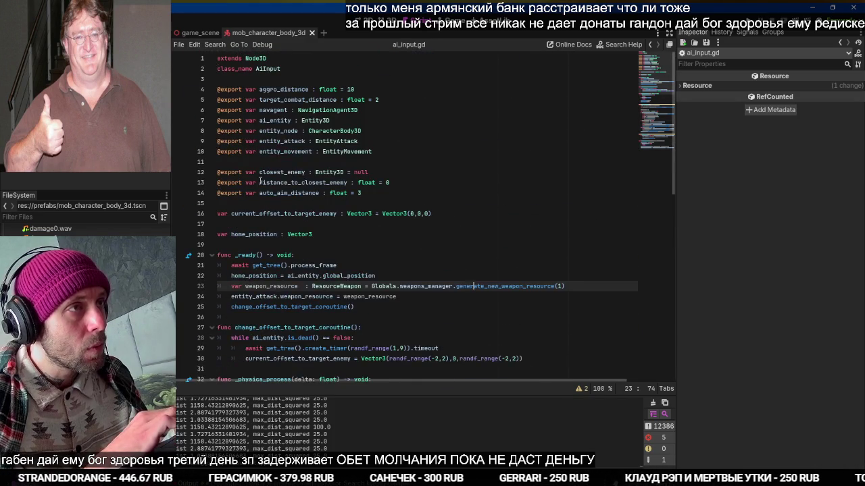
pyautogui.scroll(-9, 261, 181)
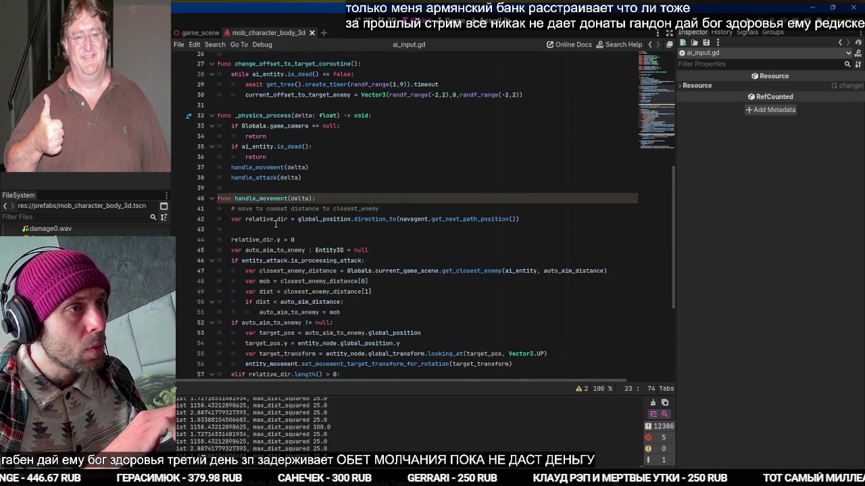
# Check closest_enemy_distance and distance_to_closest_enemy in handle_attack, then run the game
pyautogui.doubleClick(303, 270)
pyautogui.scroll(-2, 303, 271)
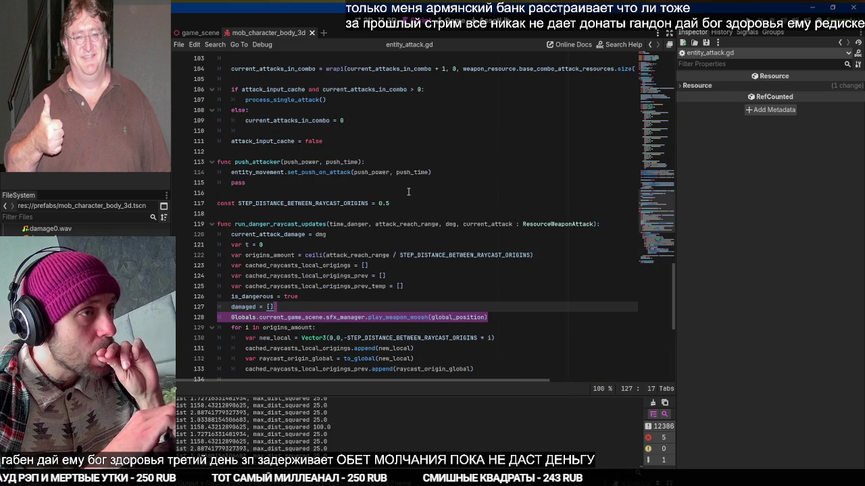
pyautogui.scroll(5, 408, 192)
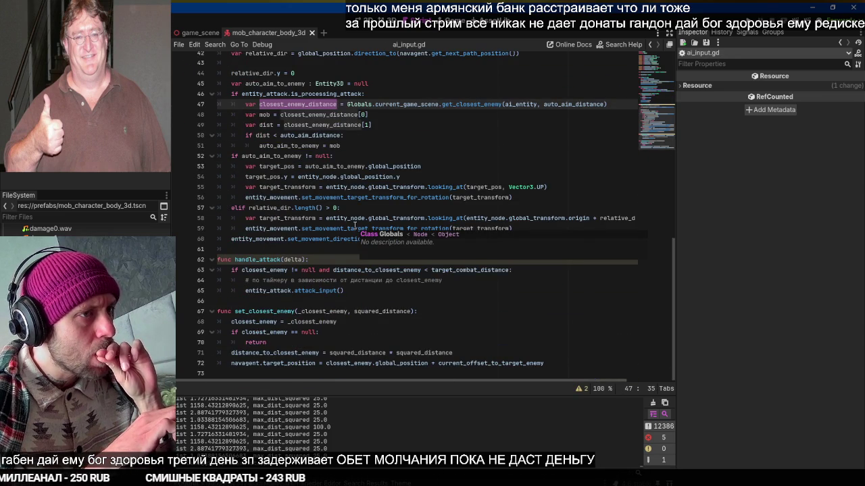
pyautogui.click(385, 269)
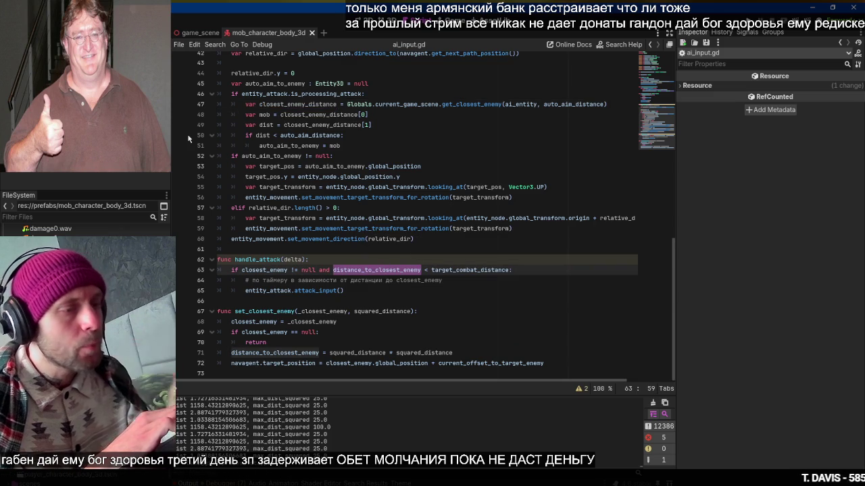
pyautogui.press('F5')
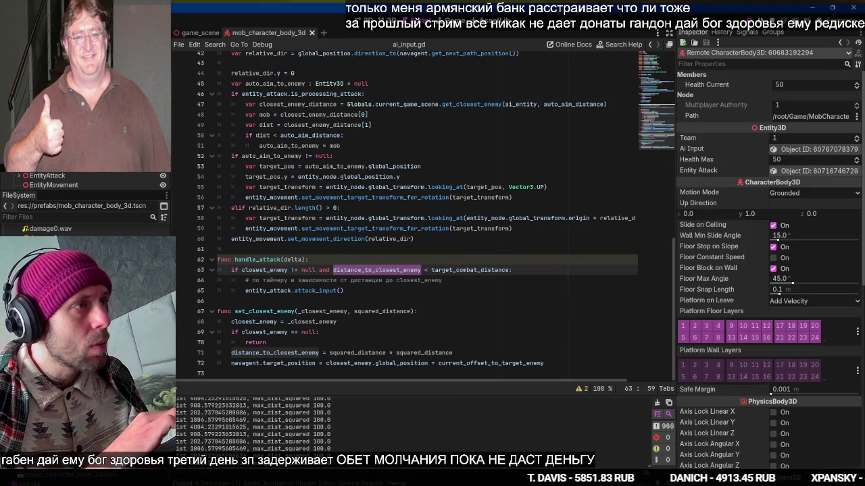
# Inspect MobCharacterBody3D4's AiInput node in the Remote tree while the game runs
pyautogui.hotkey('alt', 'Tab')
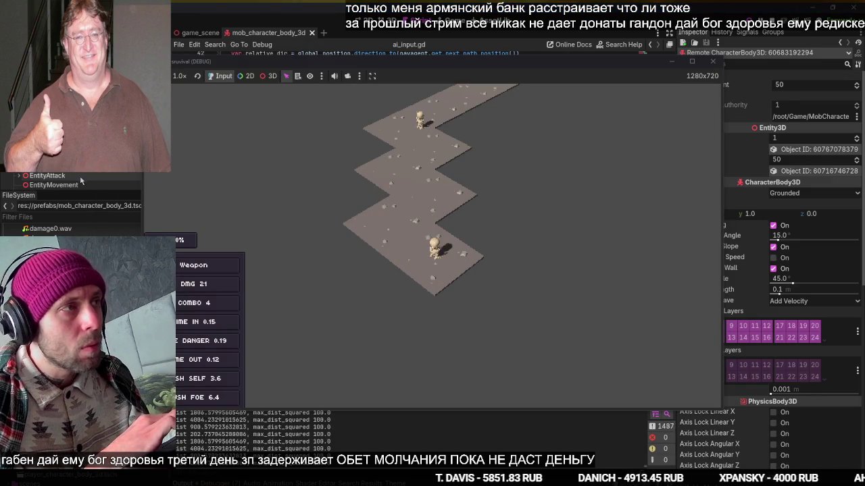
pyautogui.hotkey('alt', 'Tab')
pyautogui.hotkey('alt', 'Tab')
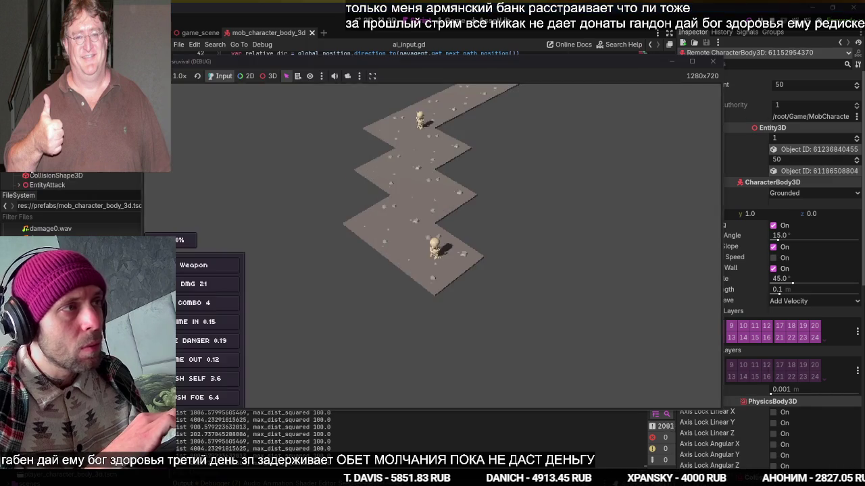
pyautogui.hotkey('alt', 'Tab')
pyautogui.hotkey('alt', 'Tab')
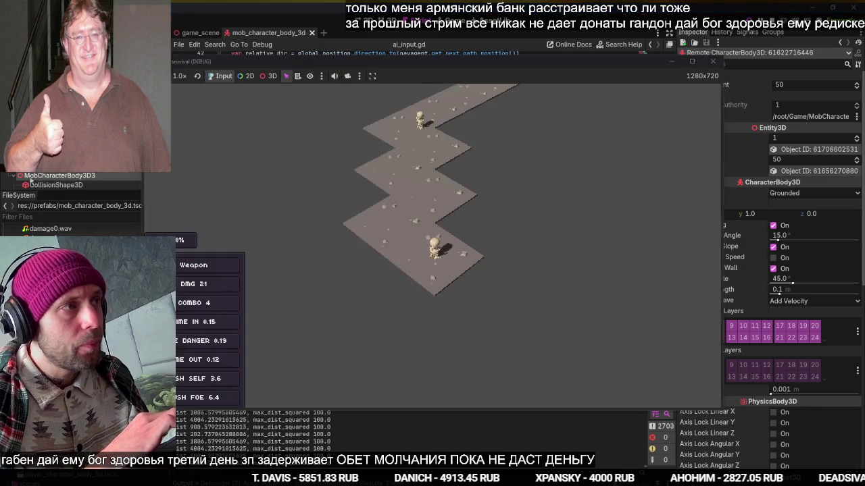
pyautogui.hotkey('alt', 'Tab')
pyautogui.click(34, 185)
pyautogui.hotkey('alt', 'Tab')
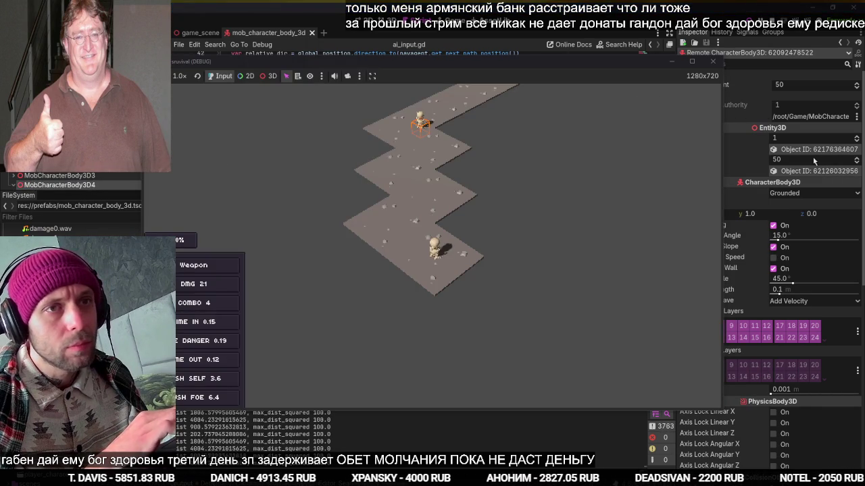
pyautogui.click(34, 175)
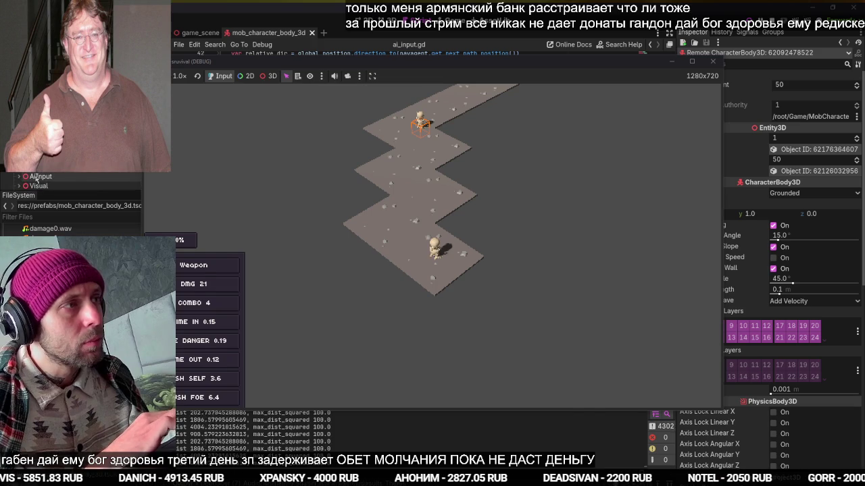
pyautogui.hotkey('alt', 'Tab')
pyautogui.hotkey('alt', 'Tab')
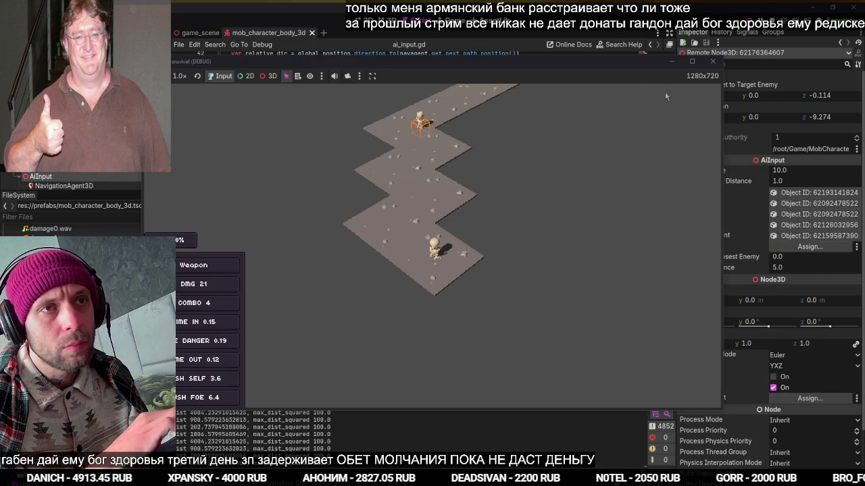
# Move the game window left to uncover the live properties, then stop the game
pyautogui.click(517, 59)
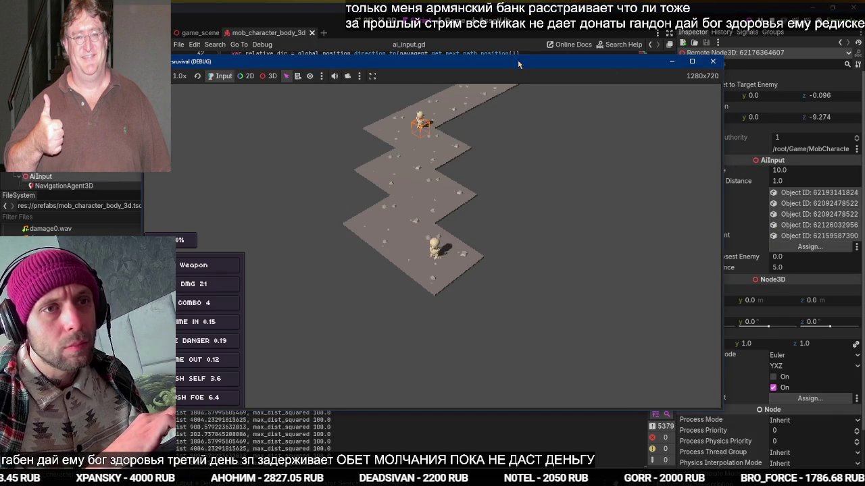
pyautogui.moveTo(519, 64); pyautogui.dragTo(409, 69)
pyautogui.click(553, 188)
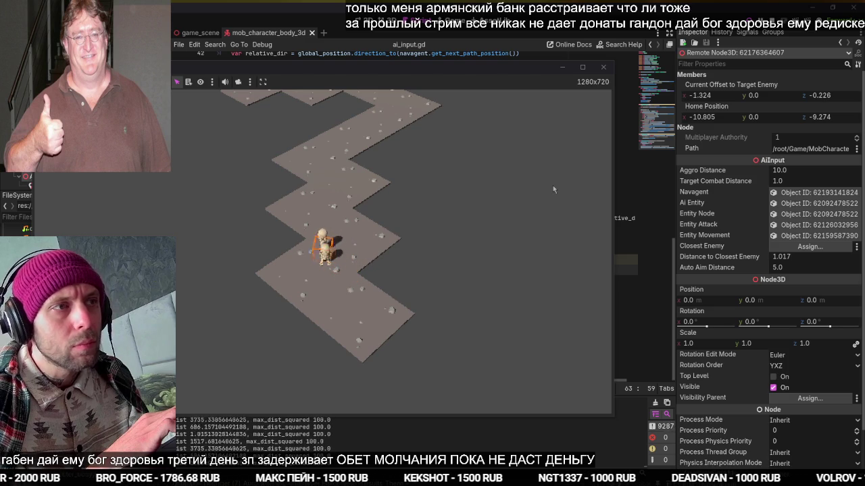
pyautogui.press('F8')
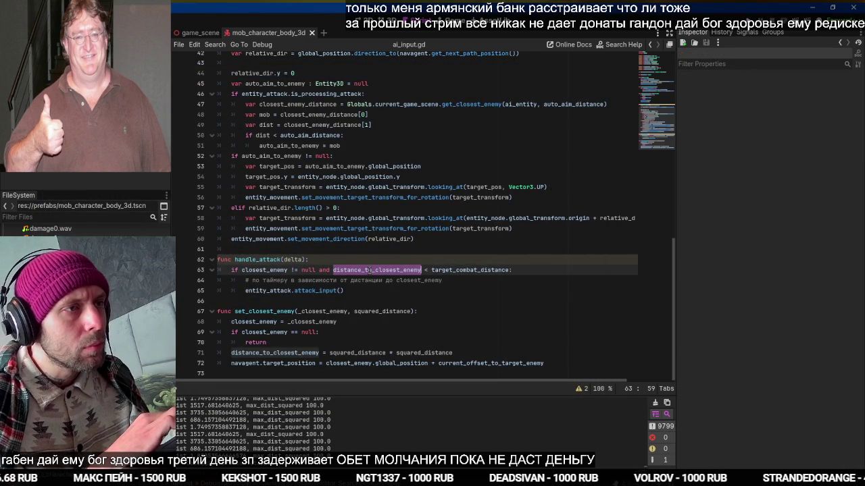
# Remove ' * squared_distance' from line 71 so distance_to_closest_enemy = squared_distance, then rerun
pyautogui.moveTo(370, 270)
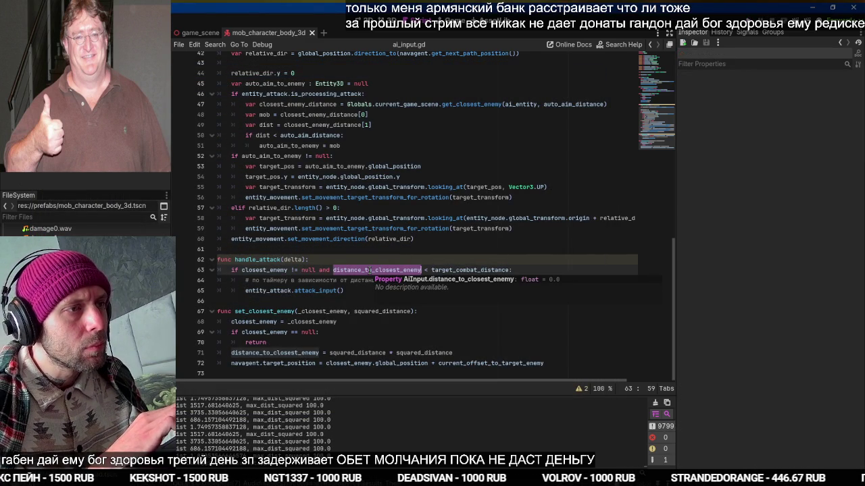
pyautogui.click(358, 354)
pyautogui.hotkey('ctrl', 'Right')
pyautogui.hotkey('shift', 'End')
pyautogui.press('BackSpace')
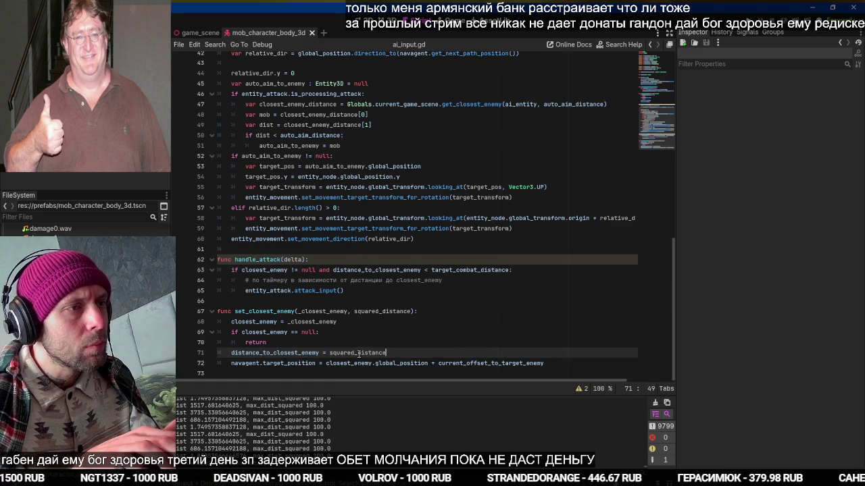
pyautogui.press('F5')
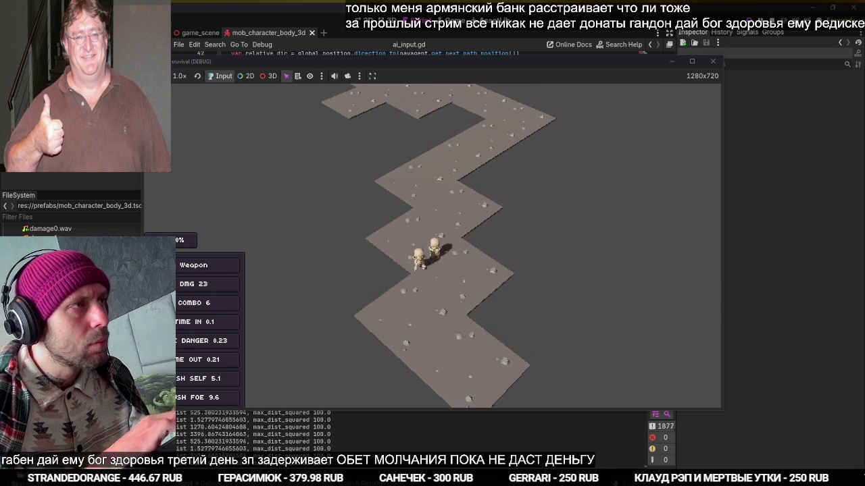
# Live-test the AiInput Target Combat Distance at 3.0 and then 10.0, then stop the game
pyautogui.hotkey('alt', 'Tab')
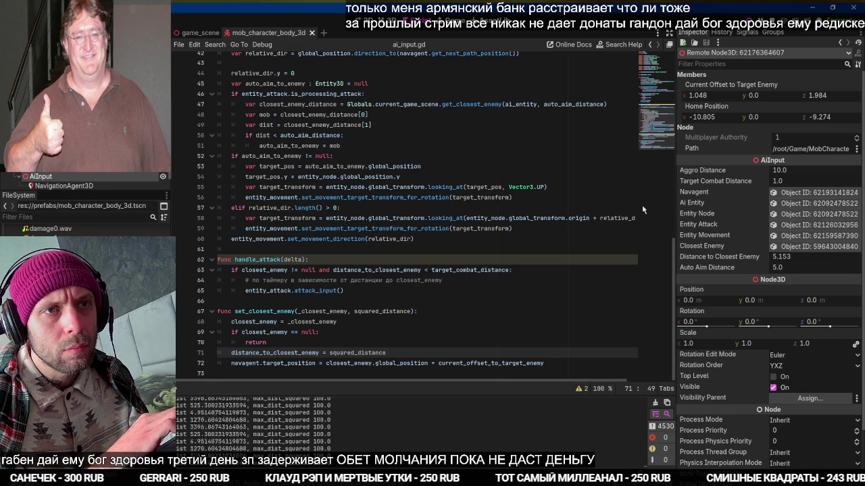
pyautogui.click(788, 181)
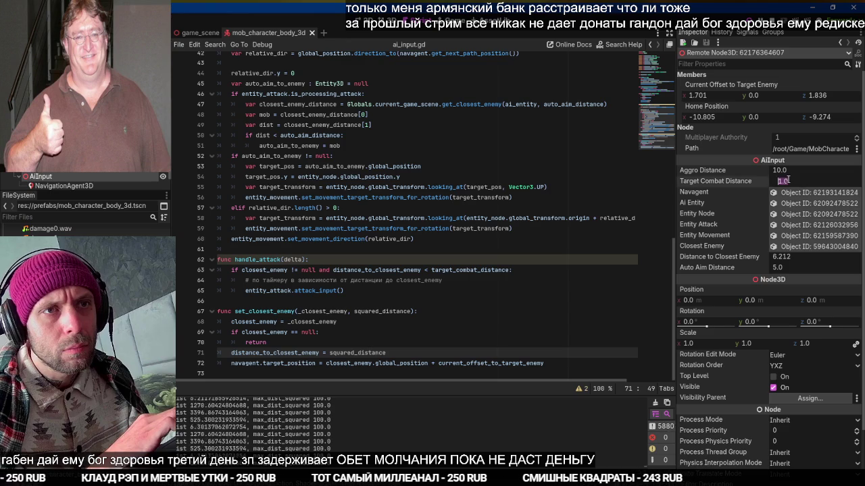
pyautogui.write('3')
pyautogui.press('Return')
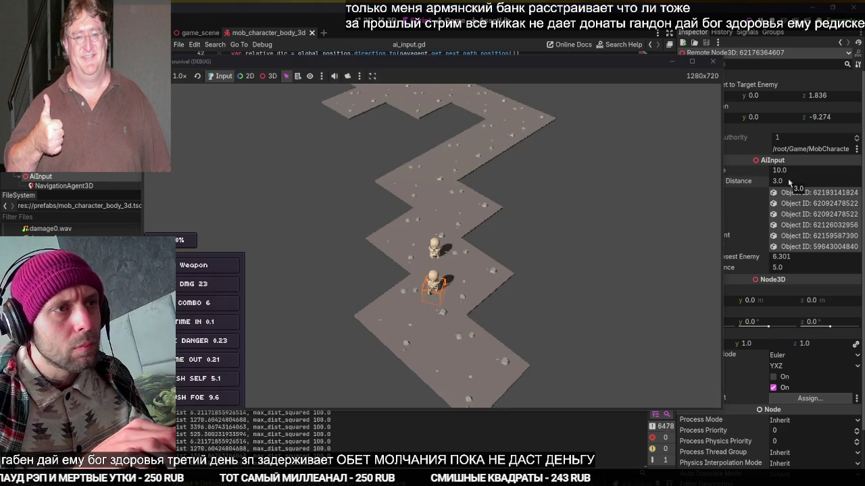
pyautogui.click(788, 181)
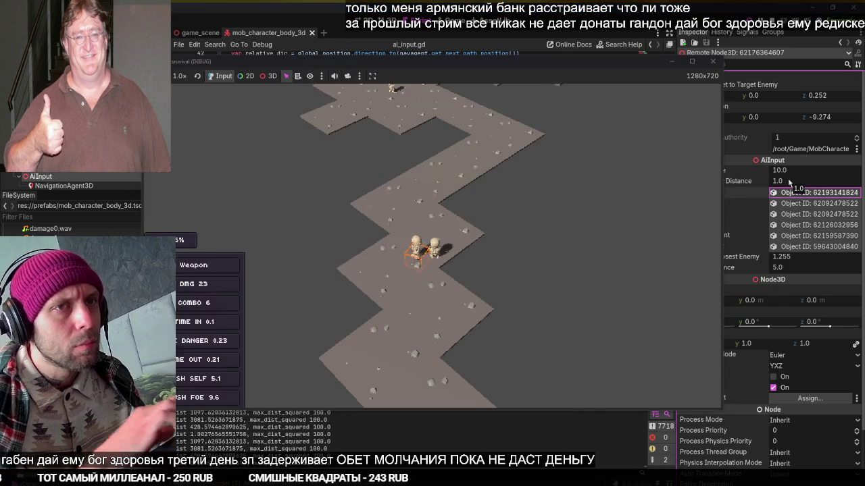
pyautogui.click(788, 181)
pyautogui.write('0')
pyautogui.press('Return')
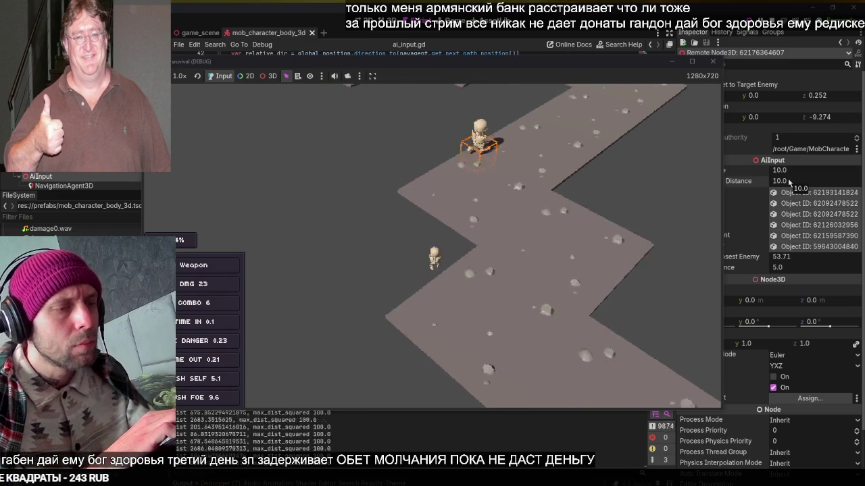
pyautogui.press('F8')
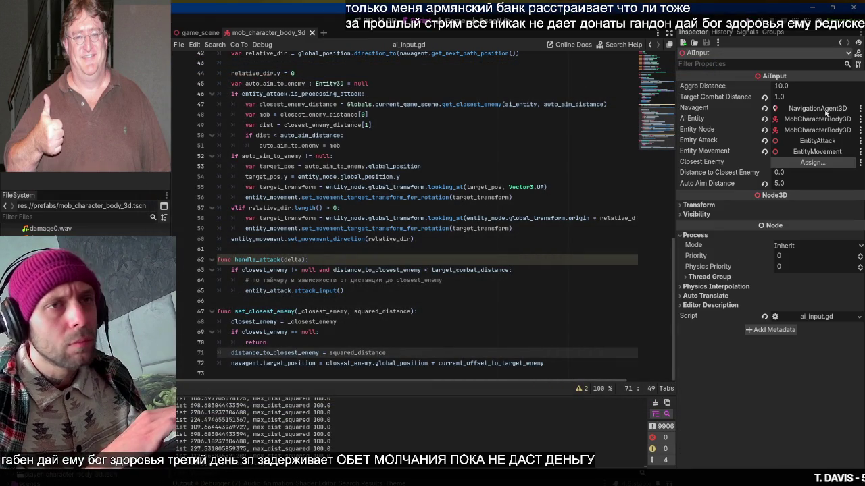
# Set the AiInput Target Combat Distance to 2.0 and start editing Aggro Distance
pyautogui.click(791, 96)
pyautogui.write('2')
pyautogui.press('Return')
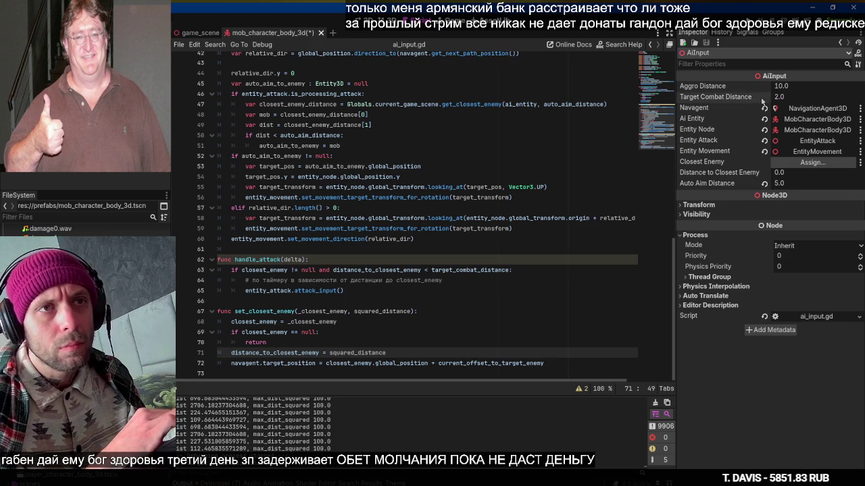
pyautogui.click(789, 90)
pyautogui.write('4')
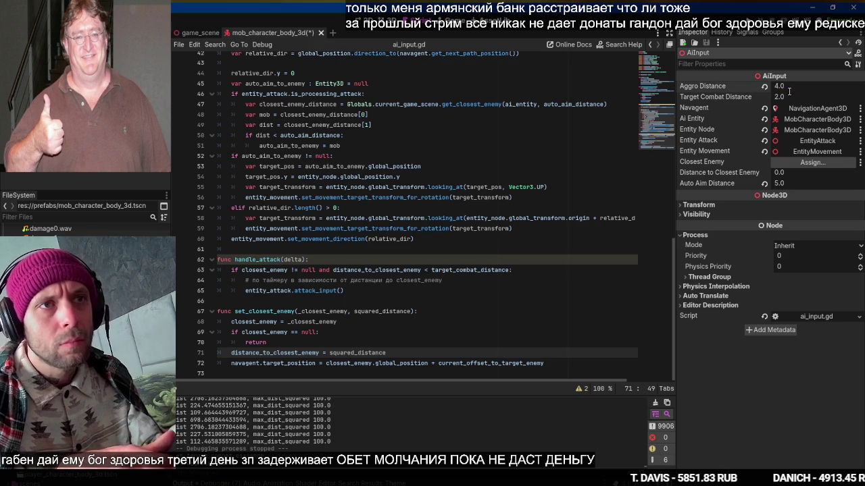
pyautogui.press('Tab')
# Confirm Aggro Distance as 10.0, then run the game and close it again
pyautogui.hotkey('ctrl', 'a')
pyautogui.press('Escape')
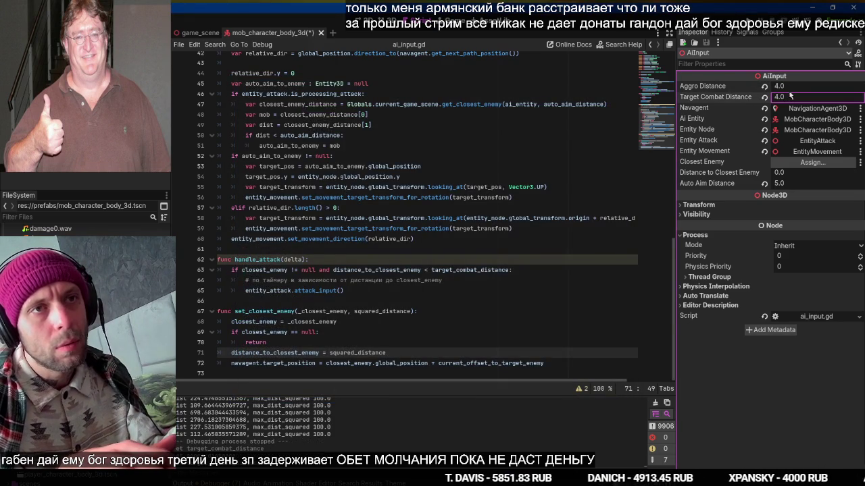
pyautogui.hotkey('shift', 'Tab')
pyautogui.press('Return')
pyautogui.press('F5')
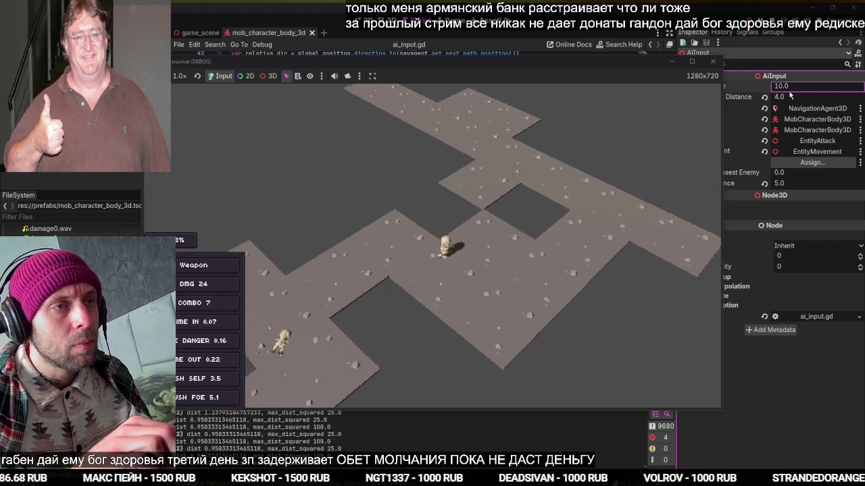
pyautogui.press('F8')
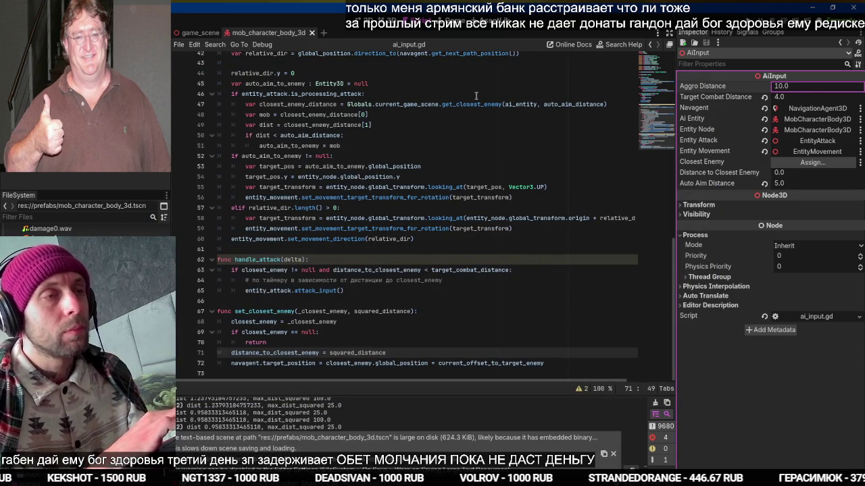
# In Fork's local changes, collapse Assets and linear_stairs and review testing_ground.gd and testing_ground.tscn
pyautogui.hotkey('alt', 'Tab')
pyautogui.click(512, 244)
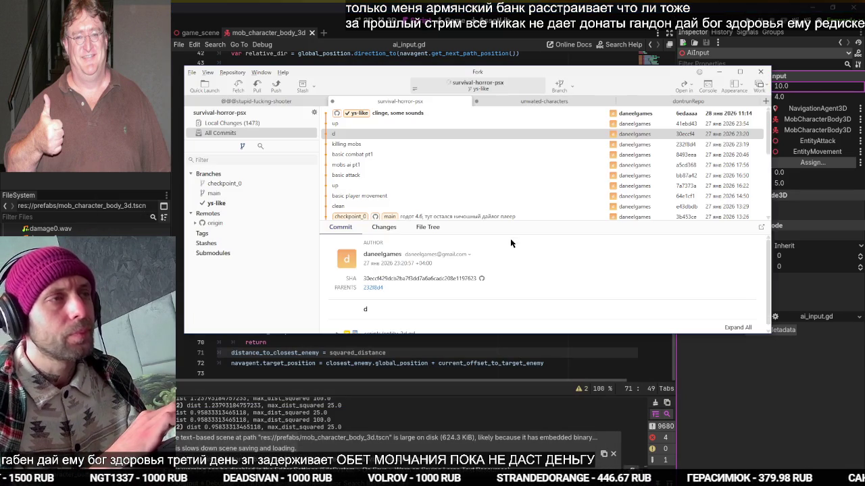
pyautogui.click(252, 124)
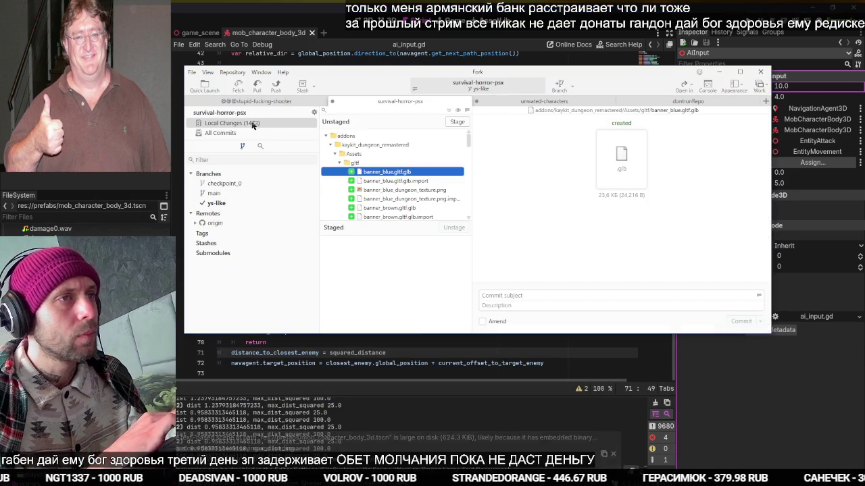
pyautogui.click(334, 155)
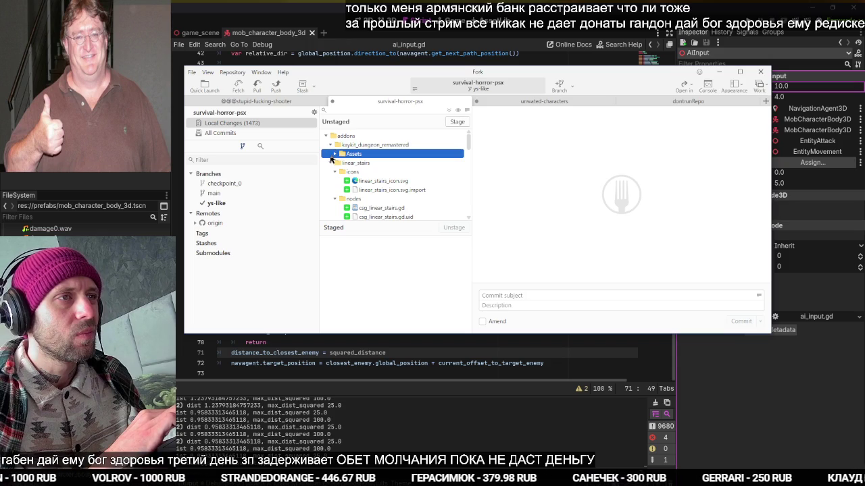
pyautogui.click(329, 163)
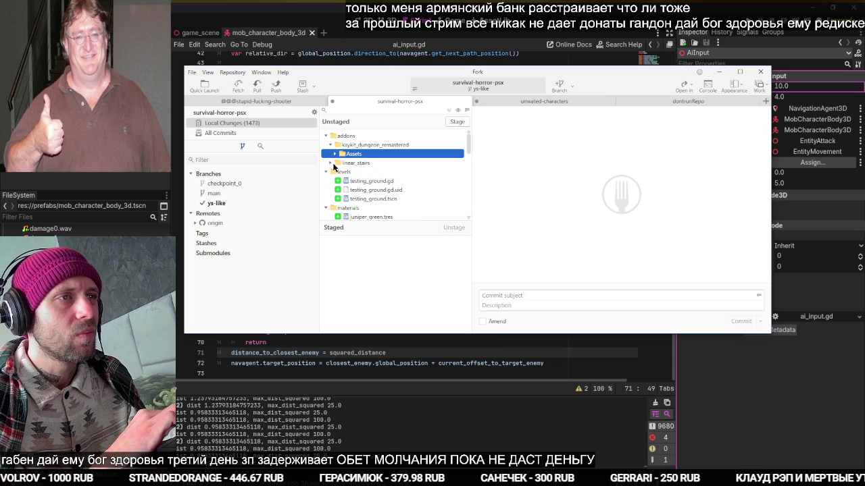
pyautogui.click(344, 165)
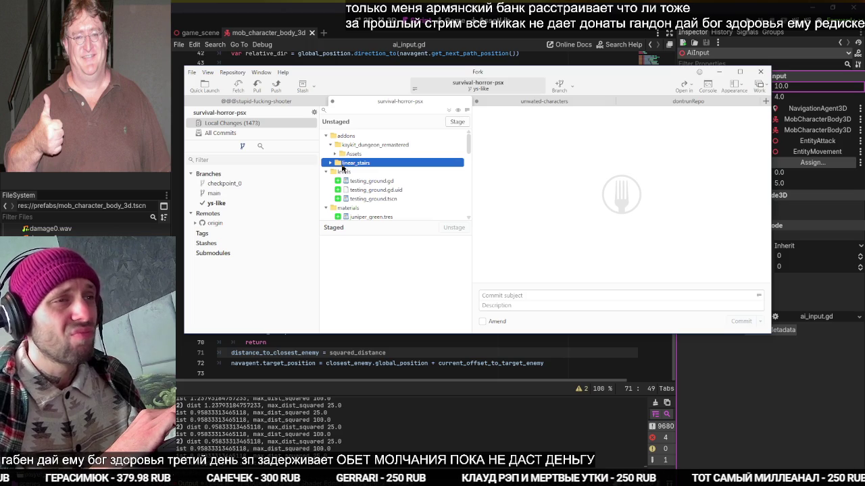
pyautogui.click(351, 182)
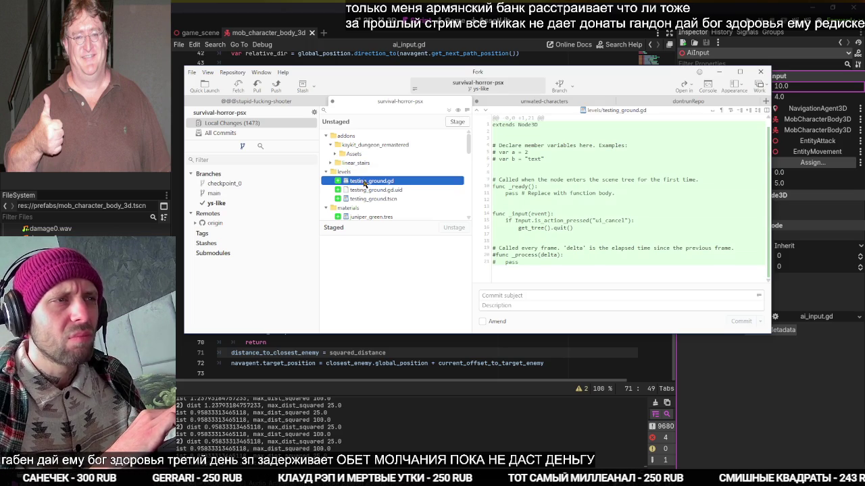
pyautogui.click(370, 200)
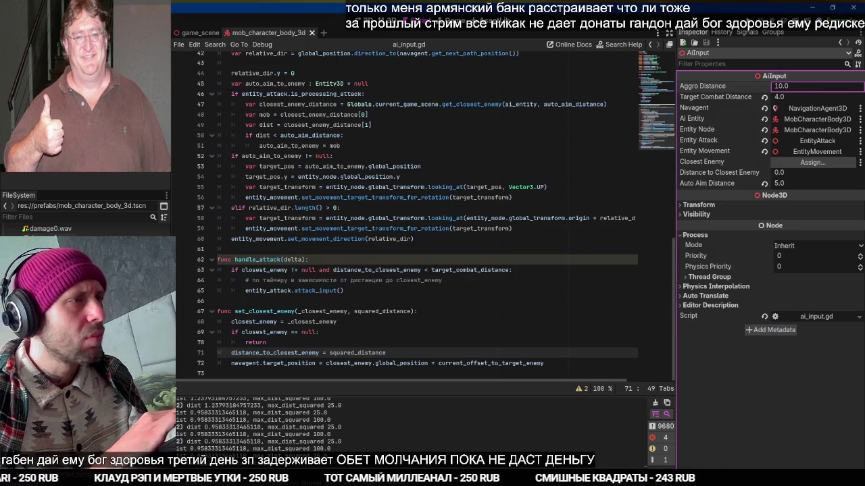
# Open the testing_ground.tscn scene in Godot via scene quick search
pyautogui.hotkey('ctrl', 'shift', 'o')
pyautogui.write('testing')
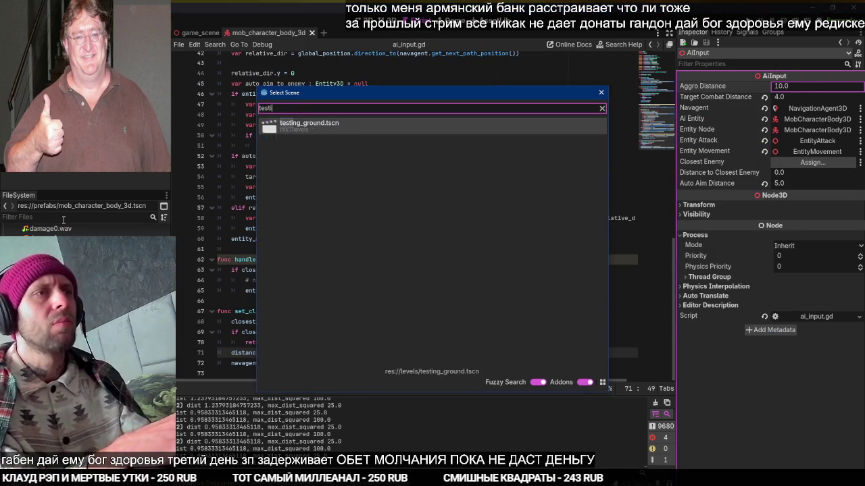
pyautogui.press('Return')
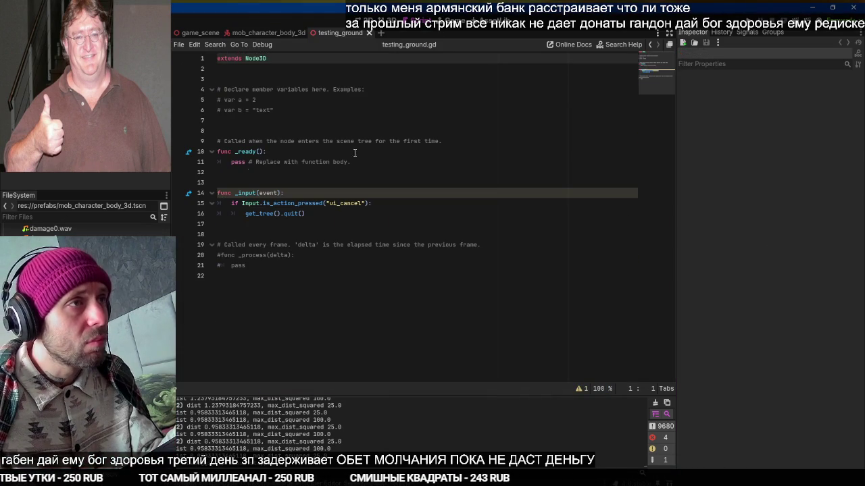
# View the testing_ground level in 3D and compare it against Fork's change list
pyautogui.hotkey('ctrl', 'F2')
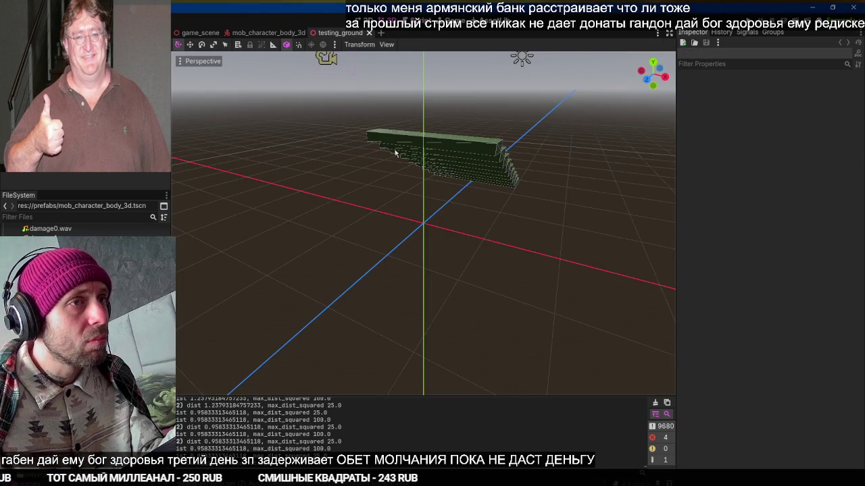
pyautogui.scroll(-5, 518, 232)
pyautogui.moveTo(518, 232); pyautogui.dragTo(376, 240)
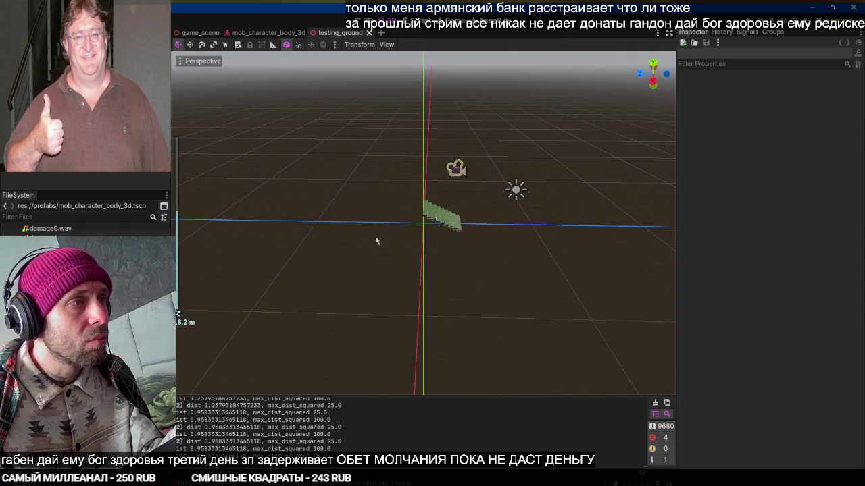
pyautogui.hotkey('alt', 'Tab')
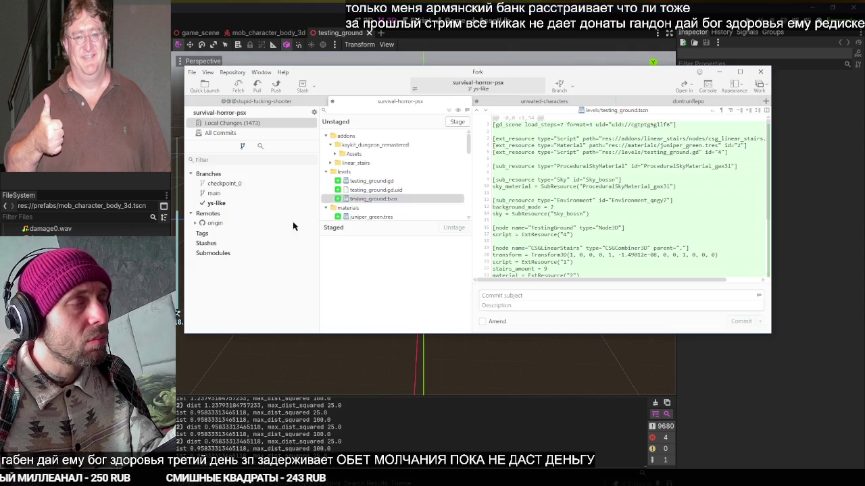
pyautogui.hotkey('alt', 'Tab')
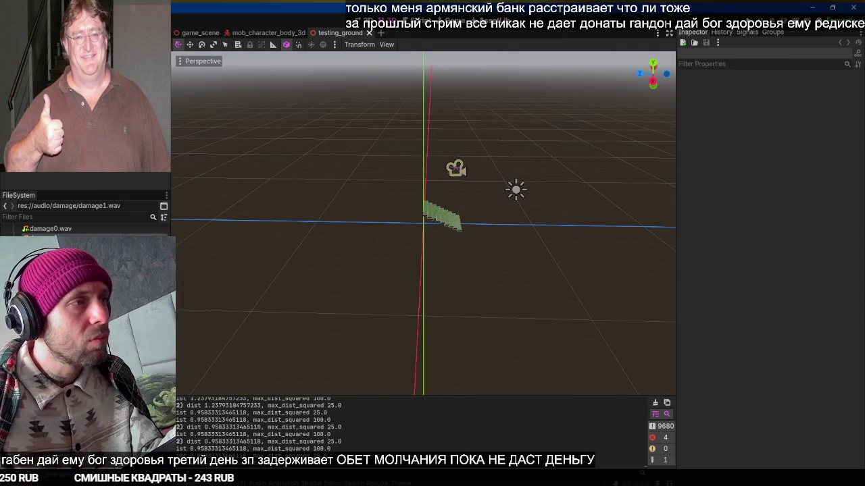
pyautogui.hotkey('alt', 'Tab')
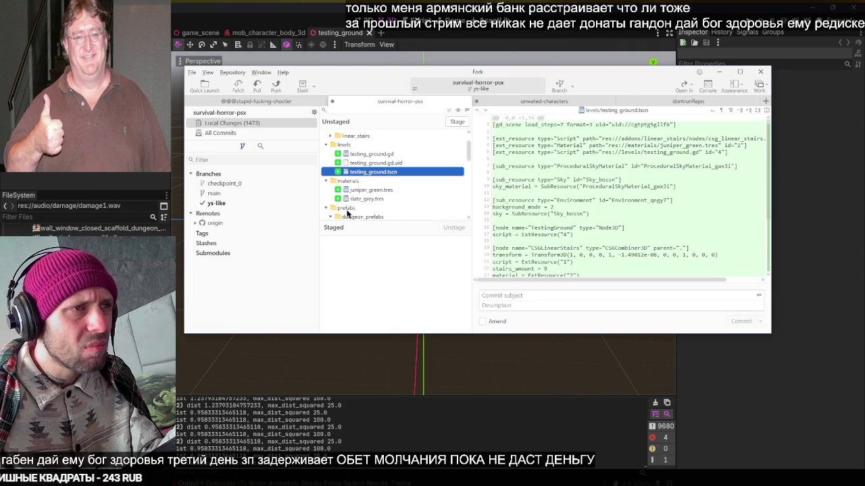
pyautogui.hotkey('alt', 'Tab')
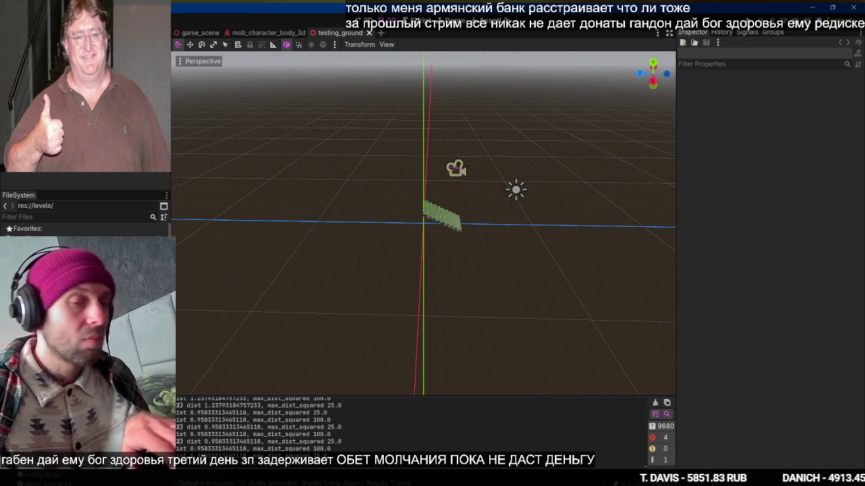
# Close the testing_ground scene and delete the levels and addons/linear_stairs folders
pyautogui.middleClick(324, 36)
pyautogui.press('Delete')
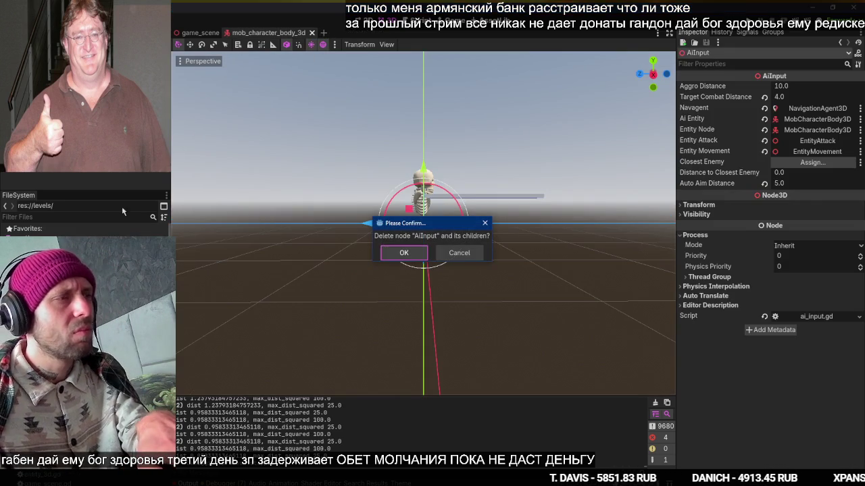
pyautogui.press('Escape')
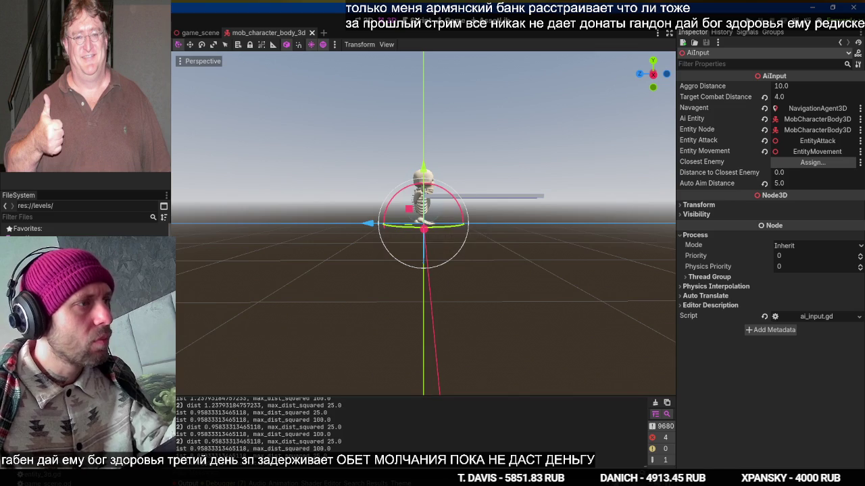
pyautogui.press('Delete')
pyautogui.press('Escape')
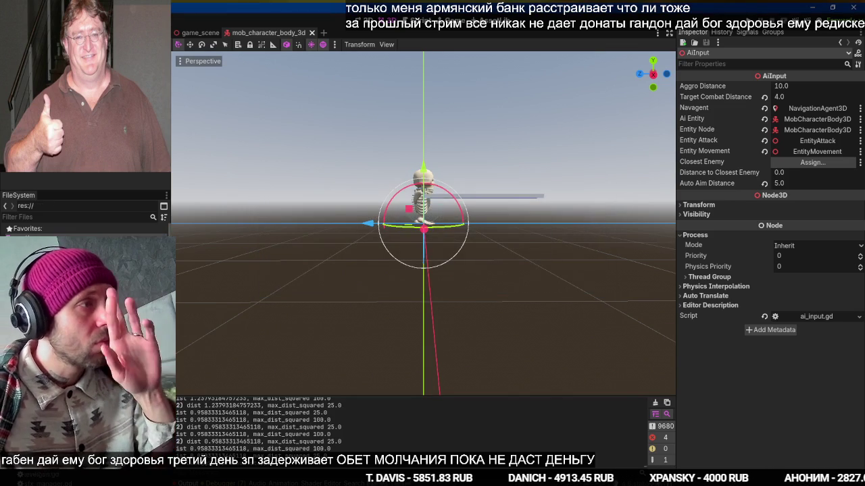
pyautogui.press('Down')
pyautogui.press('Delete')
pyautogui.press('Return')
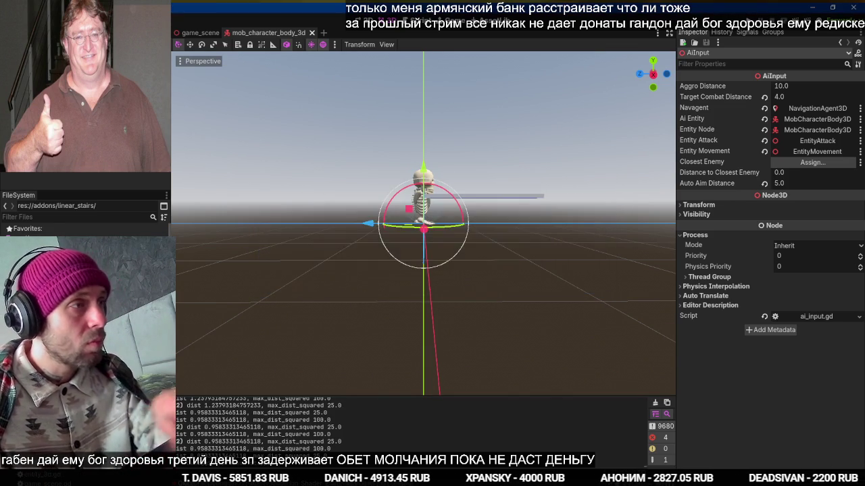
# Save the mob scene, dismissing the large-scene warning, and return to ai_input.gd
pyautogui.hotkey('ctrl', 's')
pyautogui.click(614, 455)
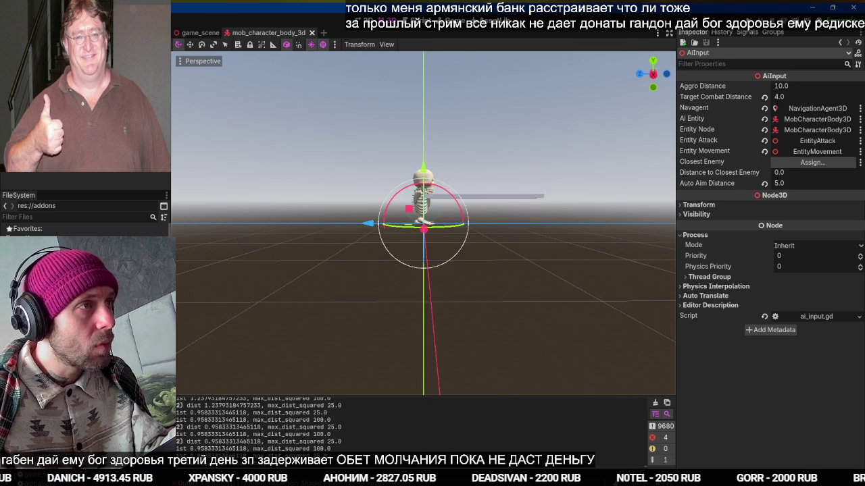
pyautogui.hotkey('ctrl', 'F3')
pyautogui.press('Up')
pyautogui.press('Up')
pyautogui.press('Up')
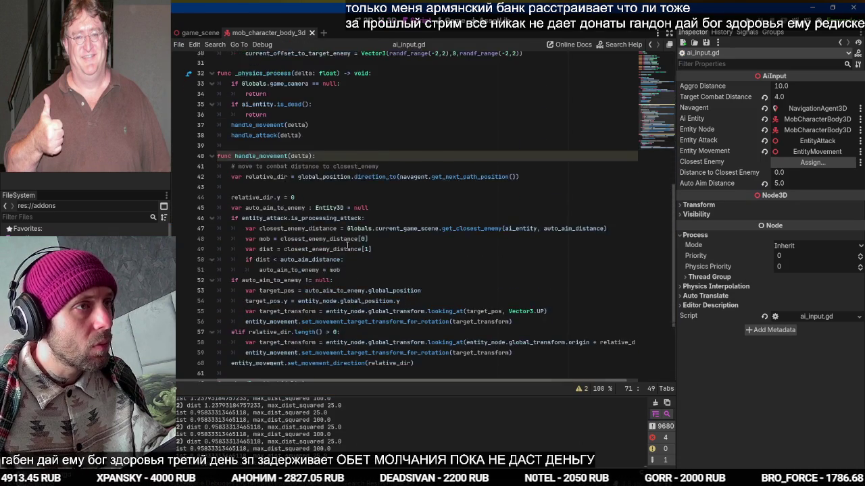
# Search the project for 'print', delete the commented debug print line in game_scene.gd, and save
pyautogui.hotkey('ctrl', 'f')
pyautogui.press('super+space')
pyautogui.write('prin')
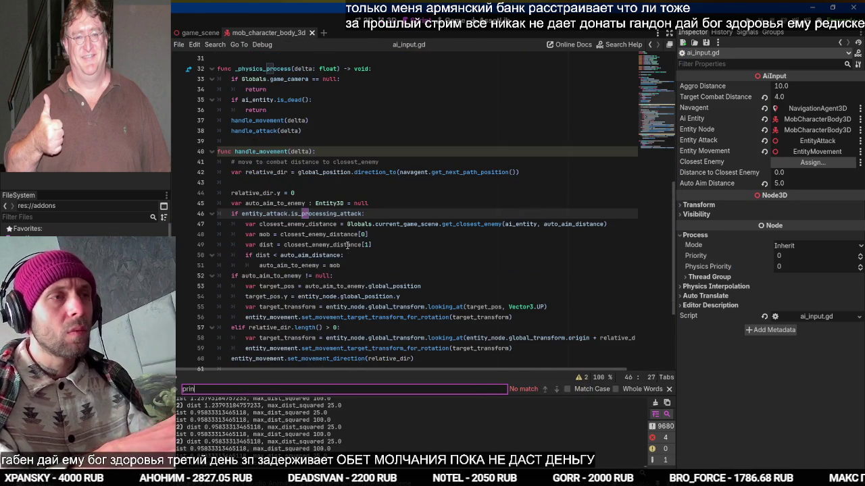
pyautogui.hotkey('ctrl', 'shift', 'f')
pyautogui.write('print')
pyautogui.press('Return')
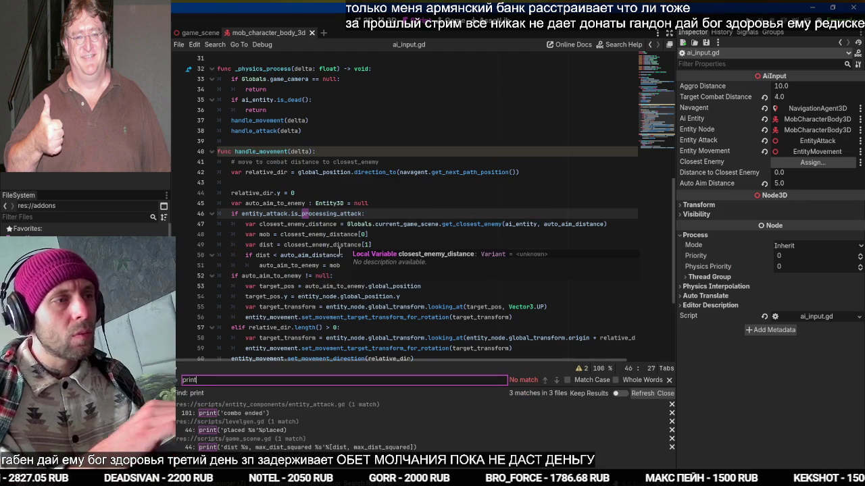
pyautogui.click(244, 446)
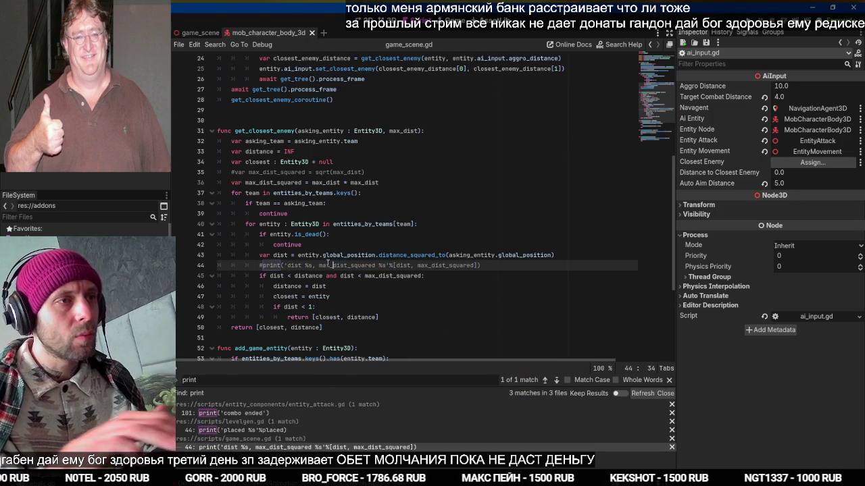
pyautogui.hotkey('ctrl', 'shift', 'k')
pyautogui.hotkey('ctrl', 's')
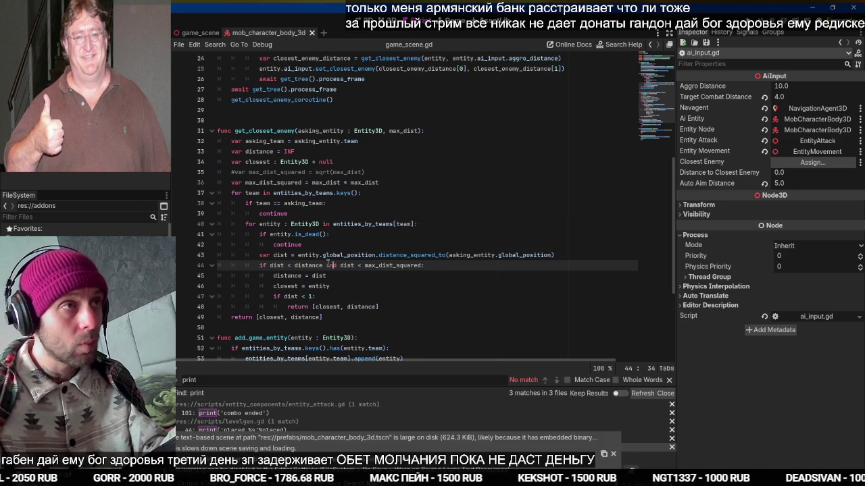
pyautogui.hotkey('alt', 'Tab')
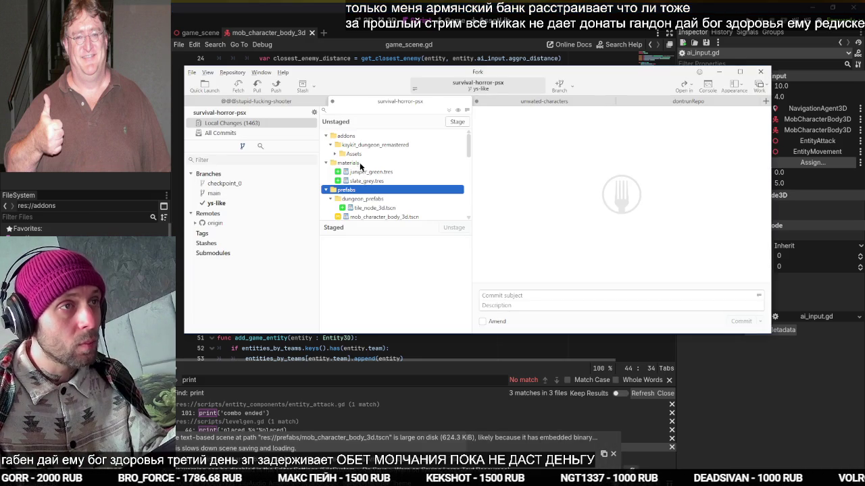
# Stage the materials, prefabs, scripts and scenes folders, default_env.tres, and icon.png through README.md
pyautogui.doubleClick(356, 164)
pyautogui.scroll(-2, 368, 179)
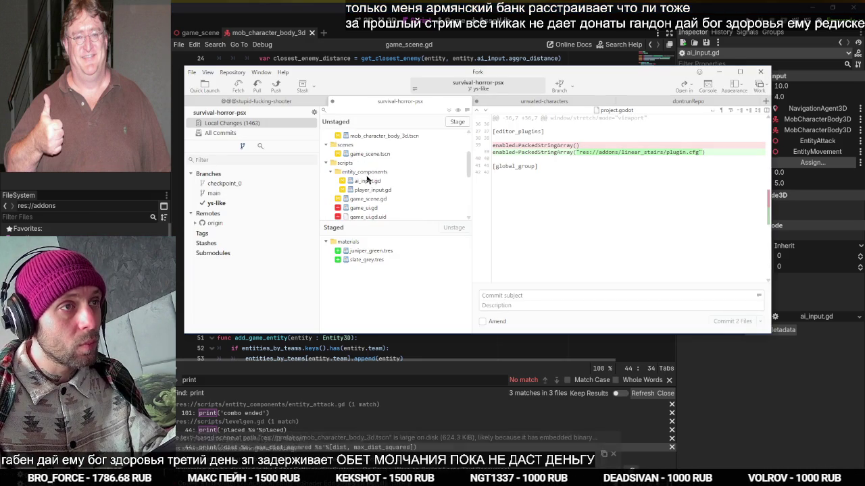
pyautogui.scroll(2, 358, 160)
pyautogui.doubleClick(352, 166)
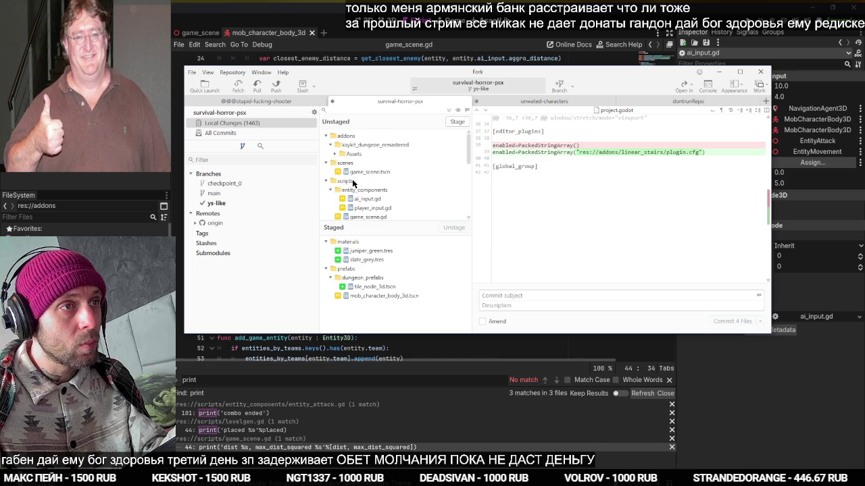
pyautogui.doubleClick(352, 180)
pyautogui.doubleClick(352, 167)
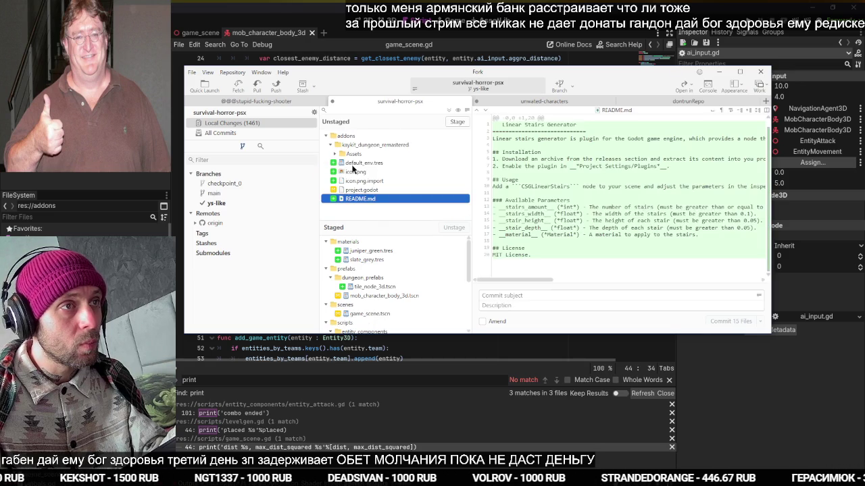
pyautogui.doubleClick(352, 164)
pyautogui.moveTo(352, 164); pyautogui.dragTo(357, 192)
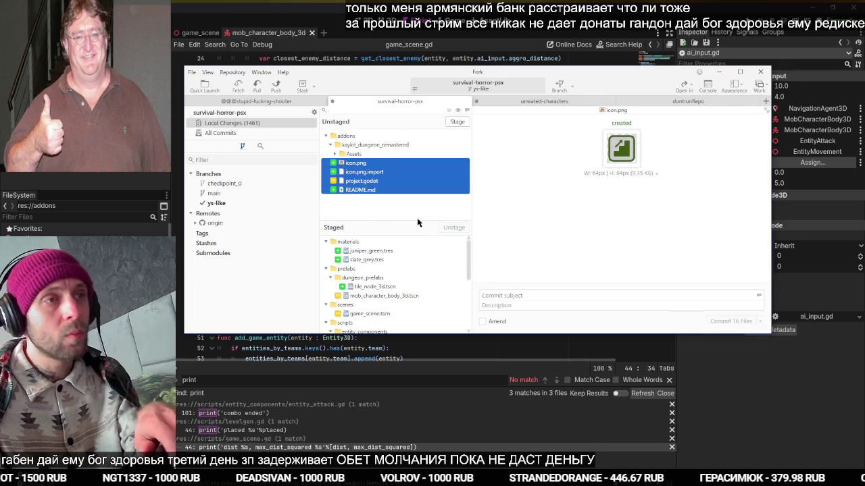
pyautogui.click(458, 122)
# Commit the staged files as 'dung pt1' and bring up the Push settings for ys-like
pyautogui.click(510, 298)
pyautogui.press('super+space')
pyautogui.write('dung pt1')
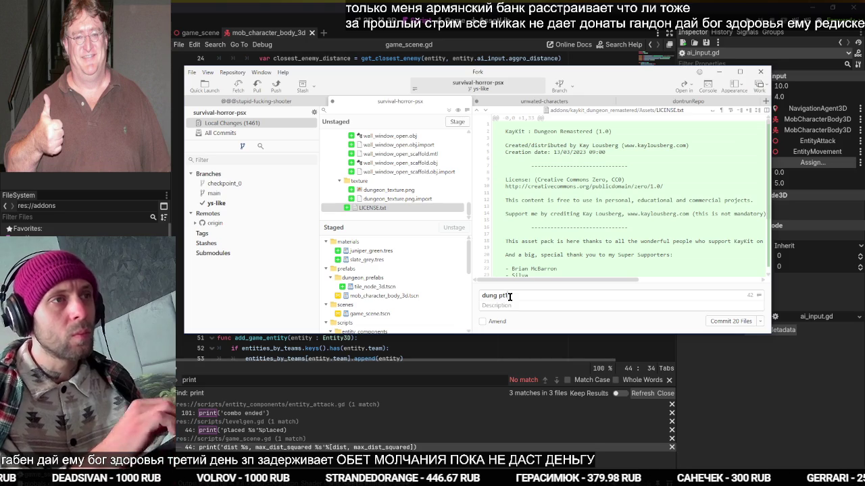
pyautogui.click(417, 190)
pyautogui.scroll(5, 416, 191)
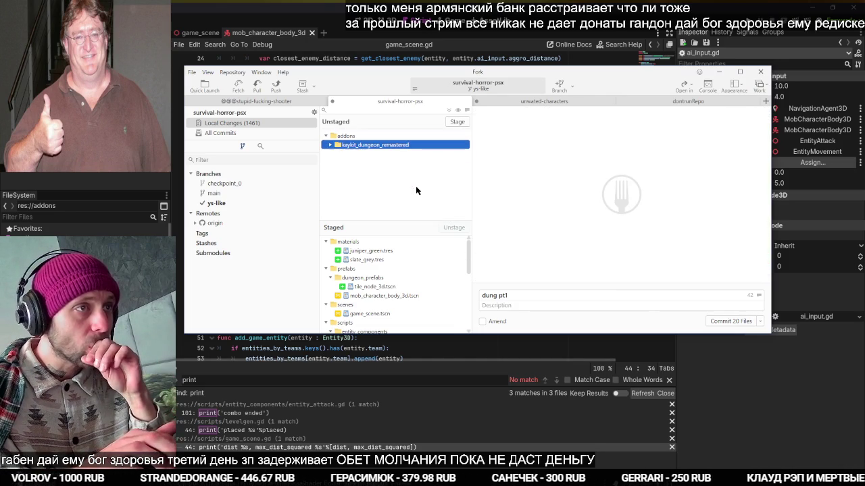
pyautogui.click(737, 324)
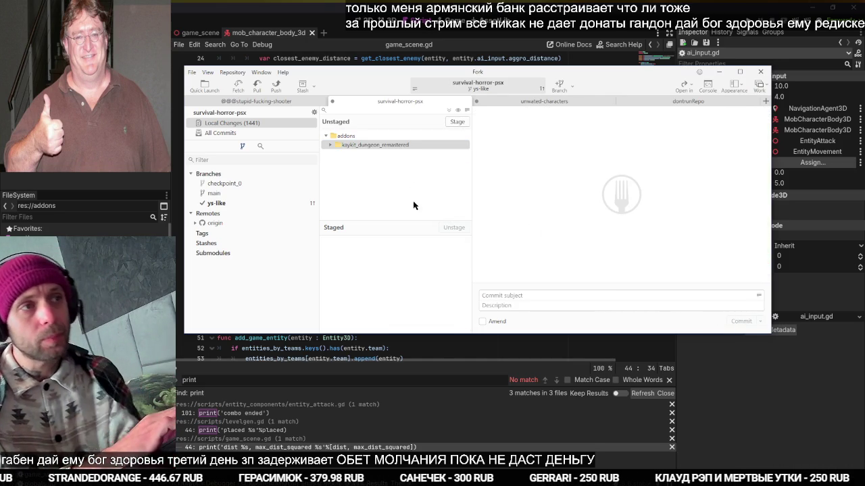
pyautogui.click(275, 131)
pyautogui.click(275, 87)
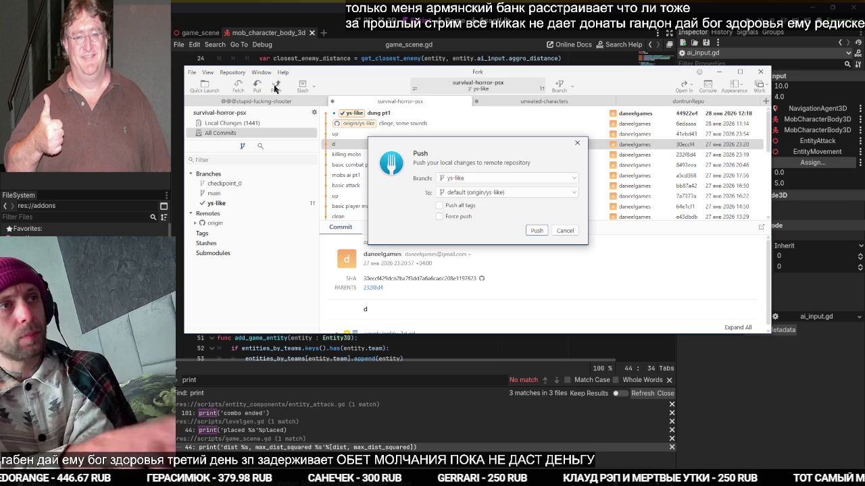
# Push the dung pt1 commit to origin ys-like, then bring OBS forward and move its window up
pyautogui.press('Return')
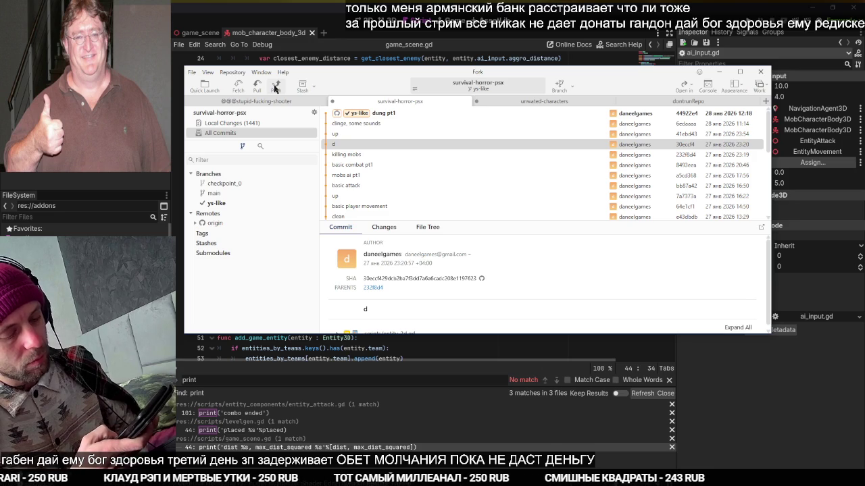
pyautogui.hotkey('alt', 'Tab')
pyautogui.hotkey('alt', 'Tab')
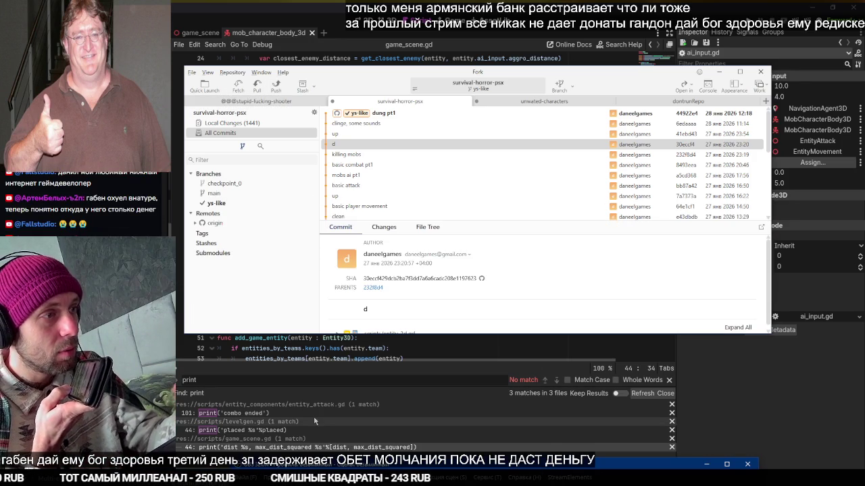
pyautogui.moveTo(351, 460)
pyautogui.mouseDown()
pyautogui.moveTo(351, 394)
pyautogui.moveTo(352, 412)
pyautogui.moveTo(316, 205)
pyautogui.moveTo(320, 161)
pyautogui.mouseUp()
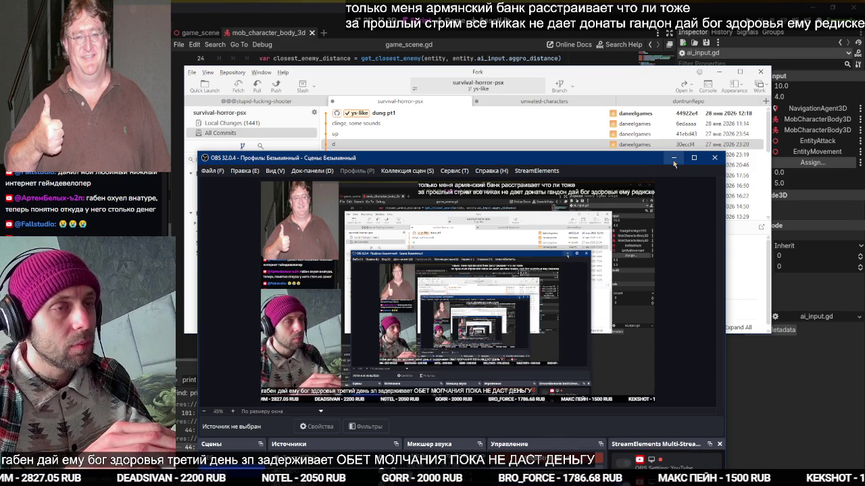
# Hide and delete the Текст (GDI+) text overlay source in OBS
pyautogui.click(564, 193)
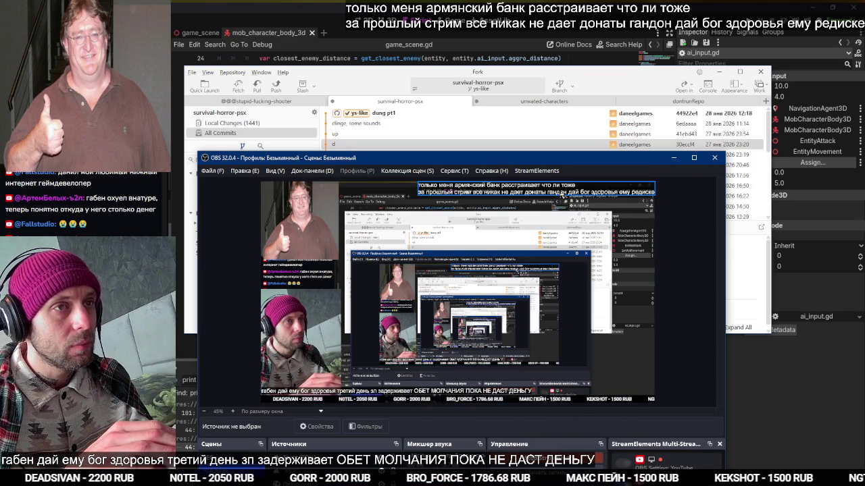
pyautogui.moveTo(562, 157); pyautogui.dragTo(562, 82)
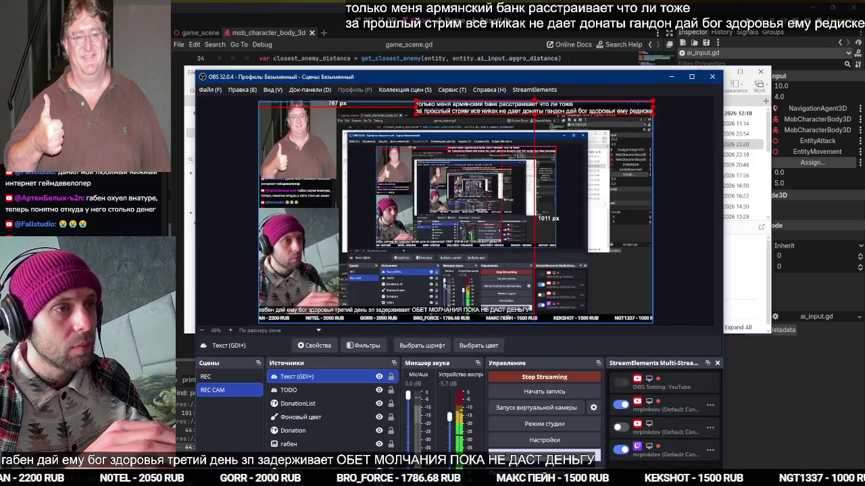
pyautogui.click(379, 376)
pyautogui.press('Delete')
# Move the OBS window down out of the way and return to the Godot editor
pyautogui.hotkey('alt', 'Tab')
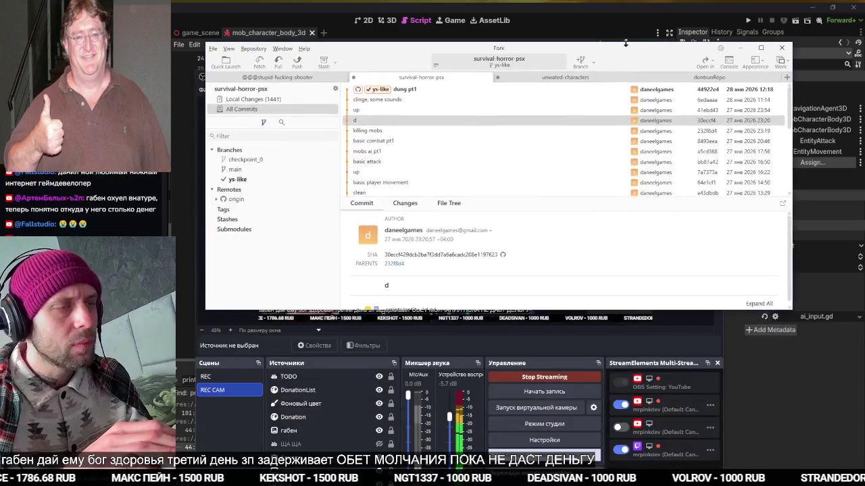
pyautogui.click(543, 314)
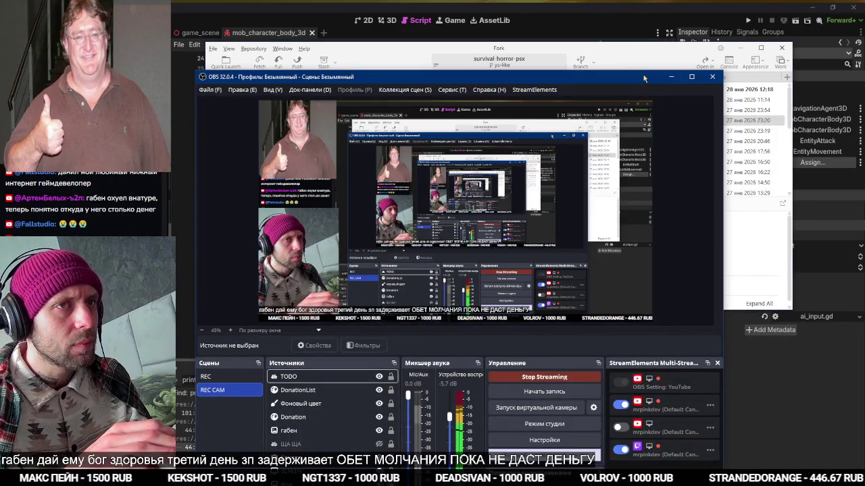
pyautogui.moveTo(623, 31)
pyautogui.mouseDown()
pyautogui.moveTo(637, 321)
pyautogui.moveTo(656, 364)
pyautogui.moveTo(623, 363)
pyautogui.moveTo(655, 328)
pyautogui.moveTo(655, 419)
pyautogui.mouseUp()
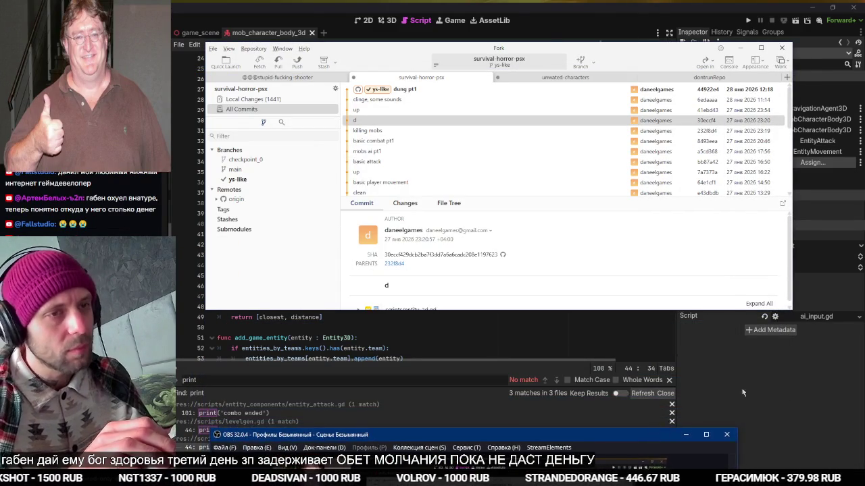
pyautogui.hotkey('alt', 'Tab')
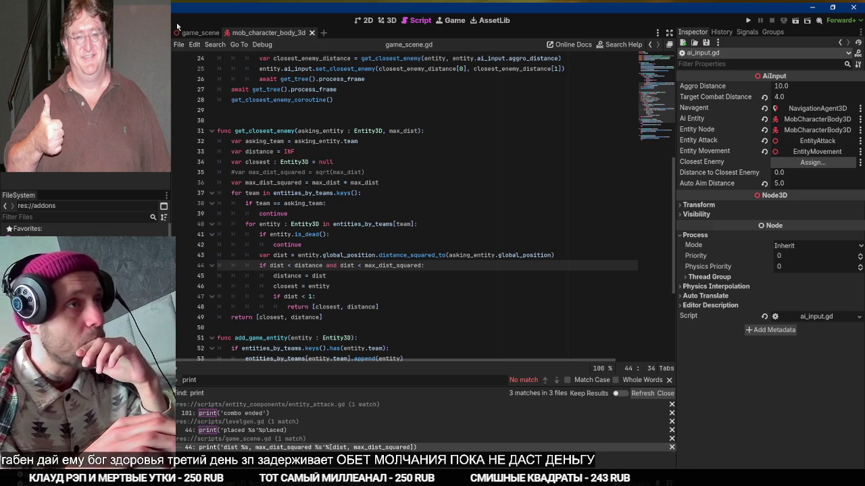
# Open game_scene in the 3D view and orbit around the mob body beside the dungeon tiles
pyautogui.click(197, 32)
pyautogui.click(391, 21)
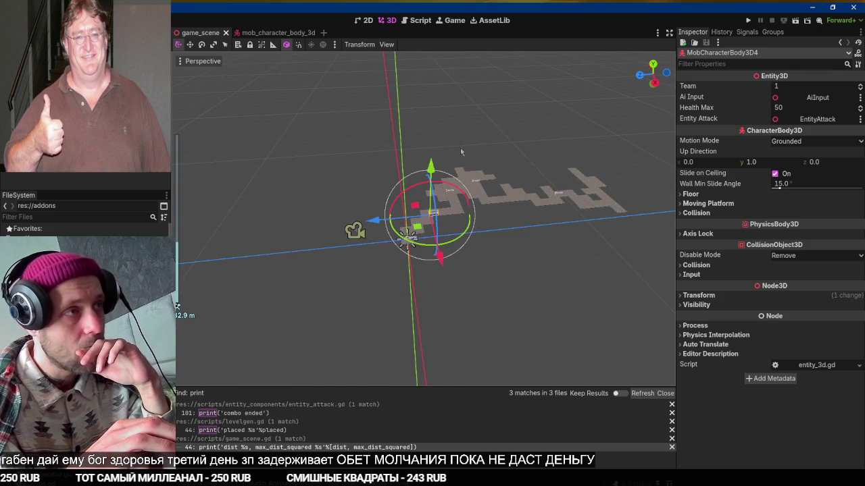
pyautogui.moveTo(389, 156); pyautogui.dragTo(252, 162)
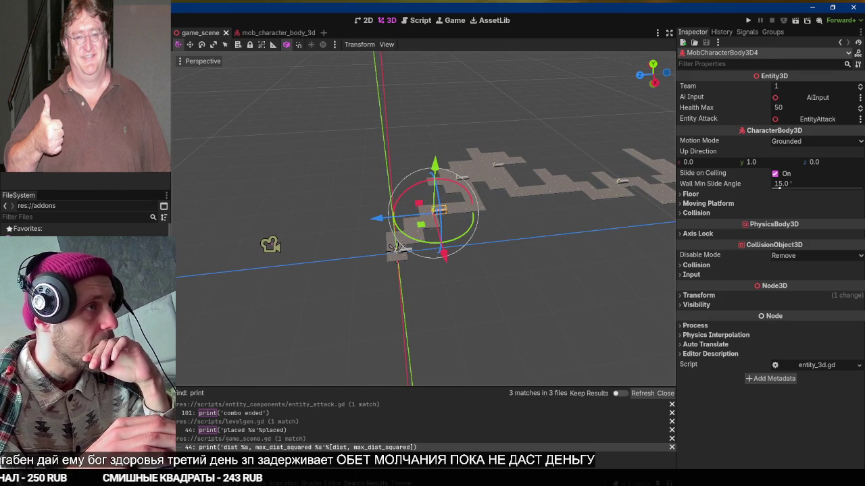
pyautogui.hotkey('ctrl', 'a')
# Add a Node3D child under Game, naming it Enemies
pyautogui.write('4')
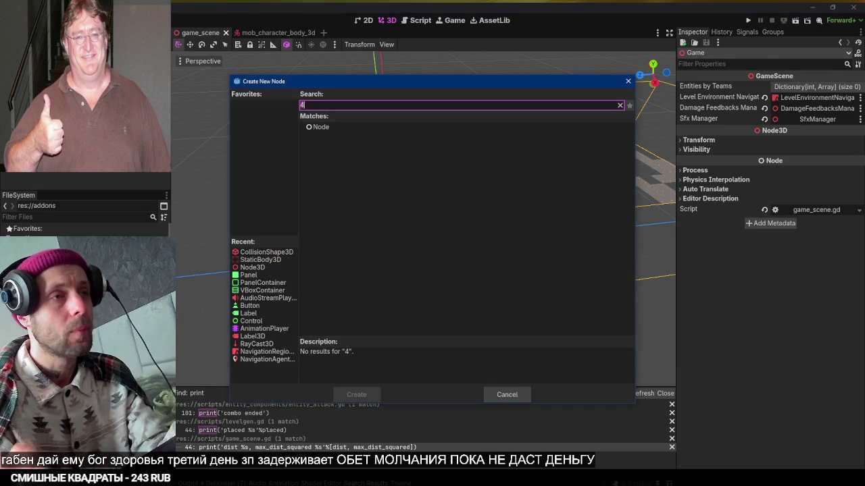
pyautogui.press('BackSpace')
pyautogui.write('node3d')
pyautogui.press('Return')
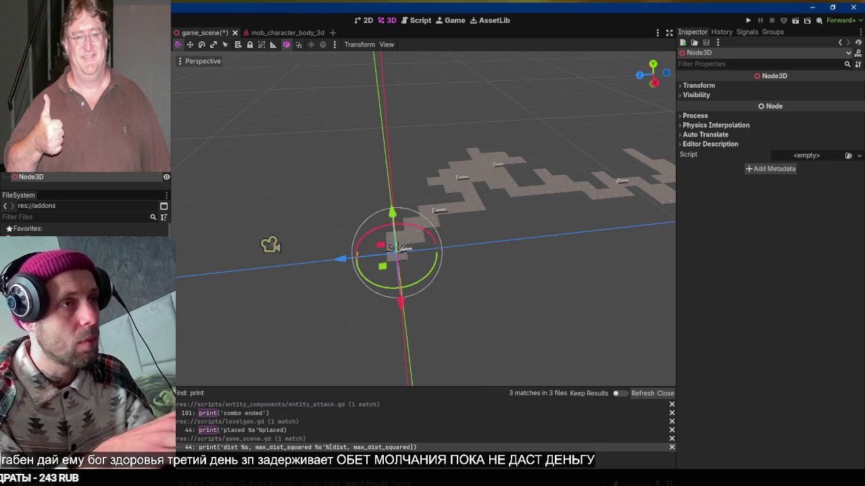
pyautogui.write('Enemies')
pyautogui.press('Return')
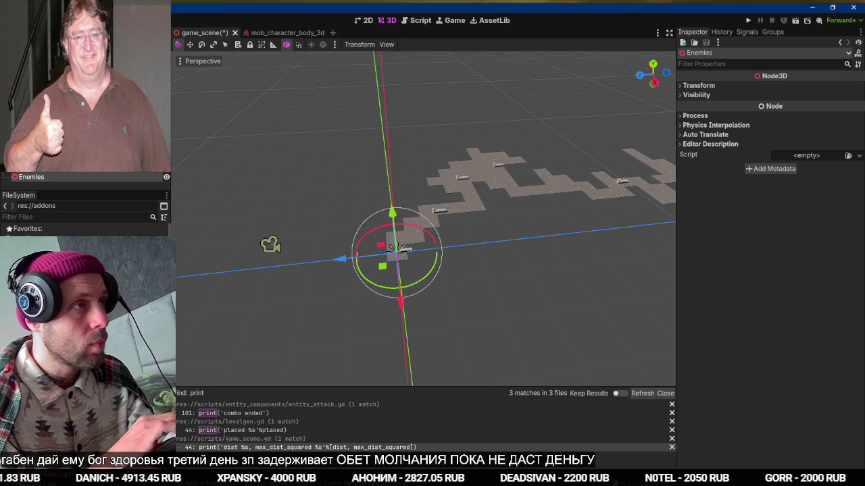
# Select the level's navigation region node and open its levelgen.gd script
pyautogui.scroll(-2, 57, 188)
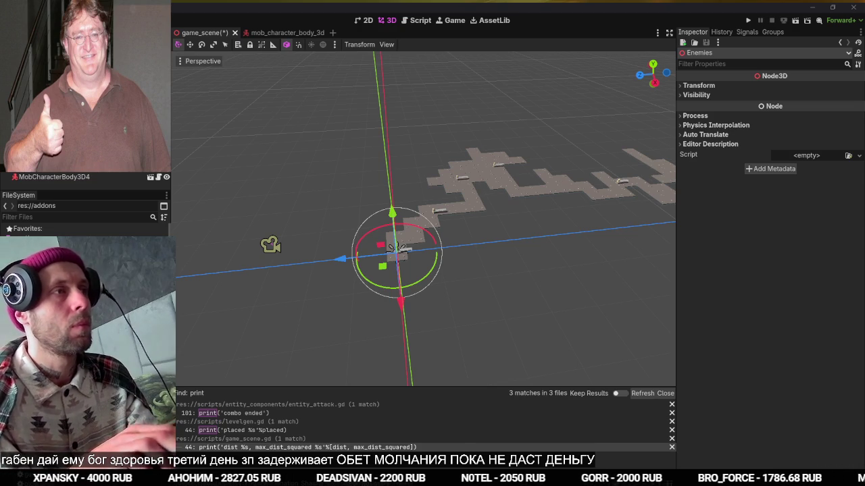
pyautogui.press('Down')
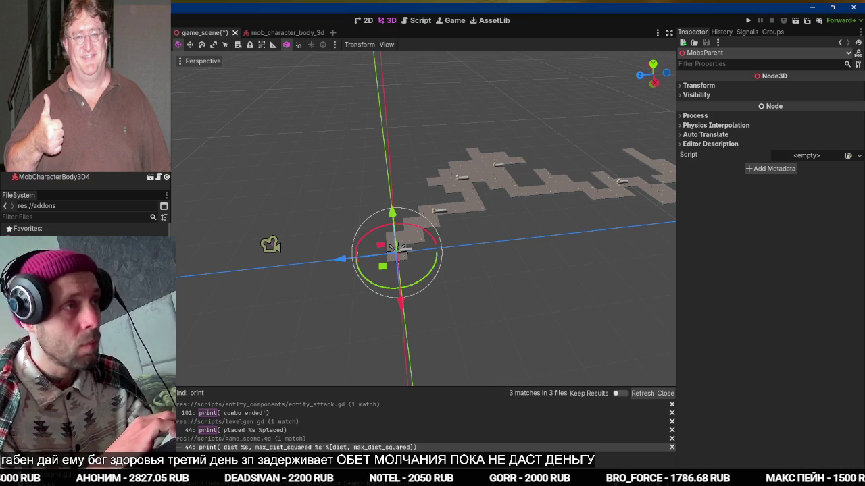
pyautogui.press('Down')
pyautogui.hotkey('ctrl', 'F3')
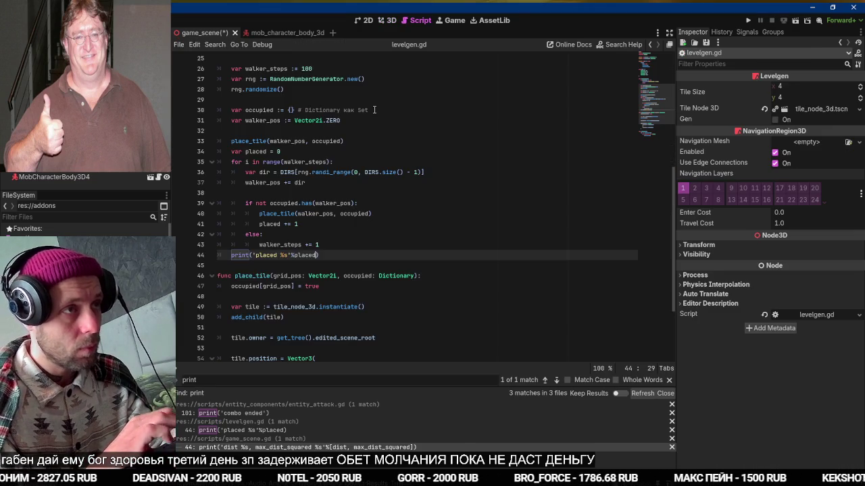
pyautogui.click(234, 120)
pyautogui.write('@export var mobs_parent: Node3D')
pyautogui.hotkey('ctrl', 's')
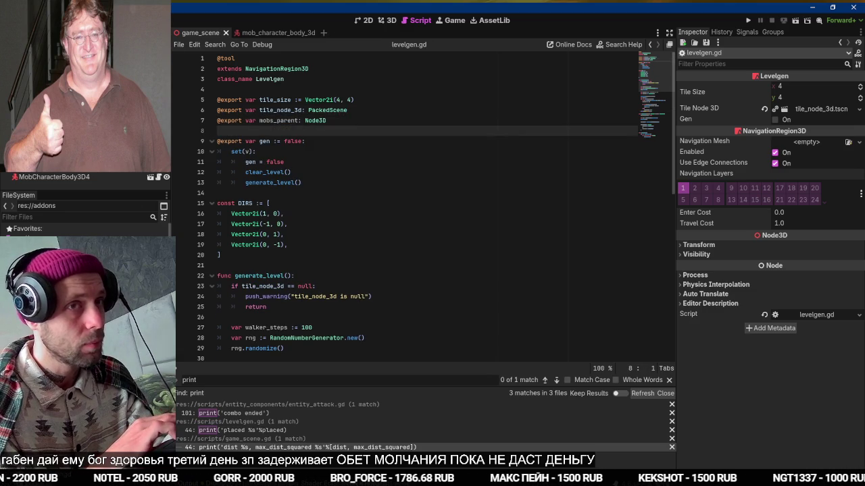
# Assign the MobsParent node to the level generator's Mobs Parent slot and save the scene
pyautogui.moveTo(54, 81); pyautogui.dragTo(35, 100)
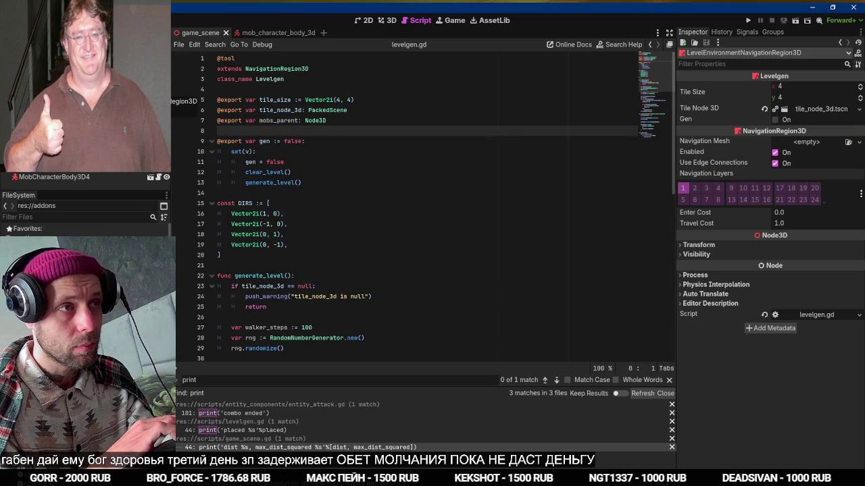
pyautogui.doubleClick(275, 162)
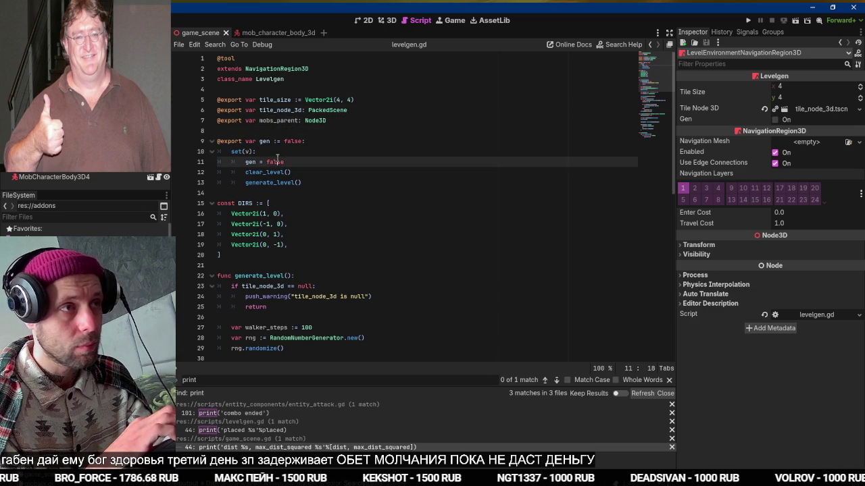
pyautogui.moveTo(54, 81); pyautogui.dragTo(80, 102)
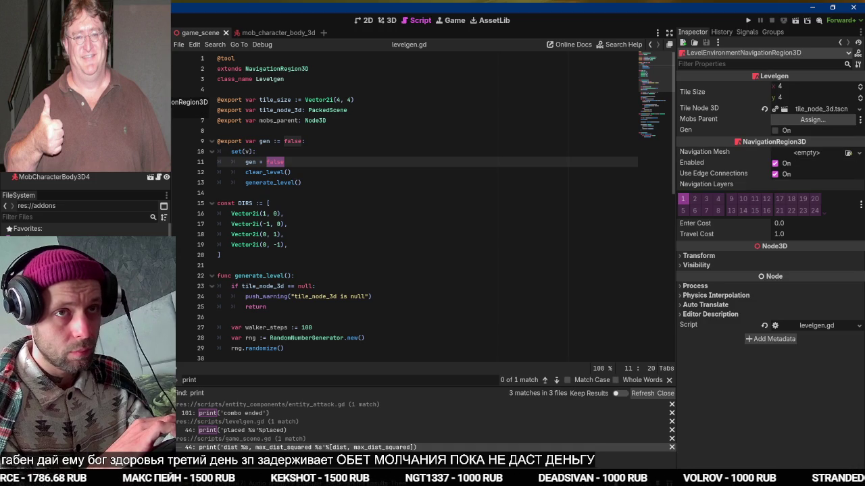
pyautogui.moveTo(168, 102)
pyautogui.mouseDown()
pyautogui.moveTo(804, 120)
pyautogui.moveTo(786, 118)
pyautogui.mouseUp()
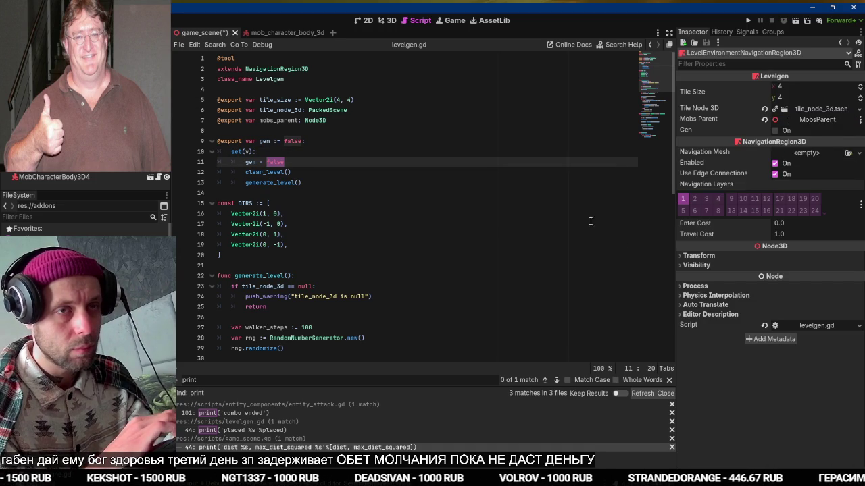
pyautogui.hotkey('ctrl', 's')
# Drag the mob_character_body_3d.tscn scene into the levelgen.gd script
pyautogui.click(578, 243)
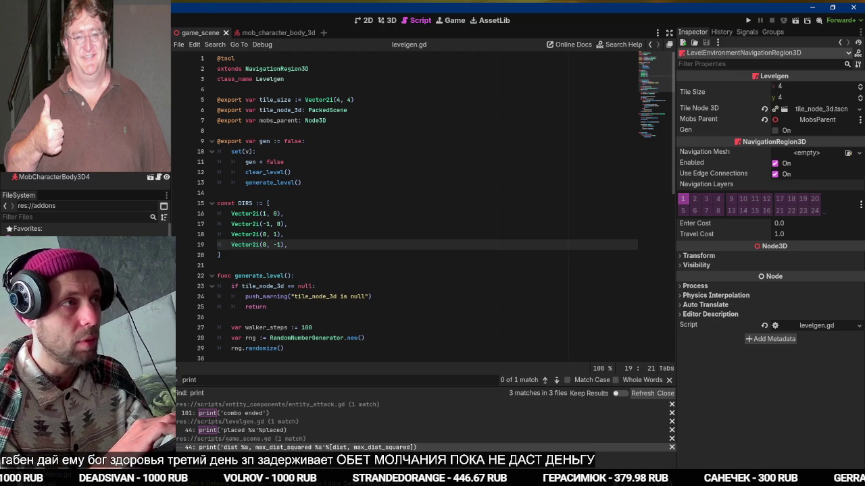
pyautogui.click(386, 20)
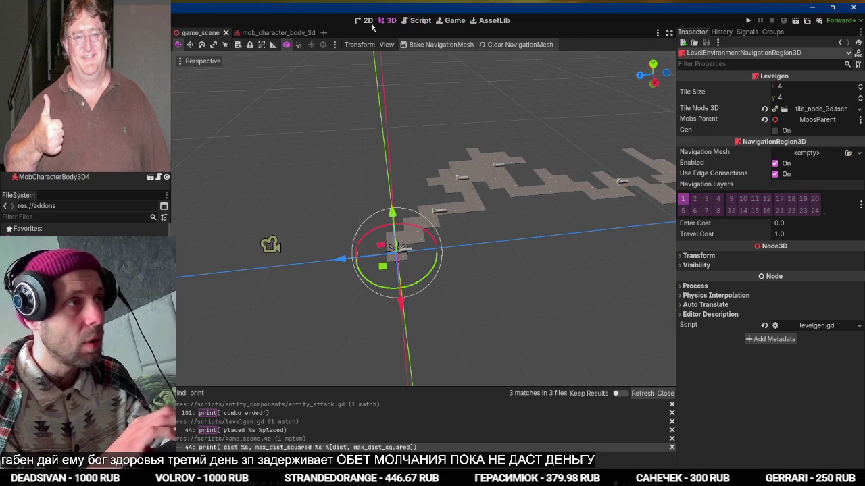
pyautogui.click(168, 86)
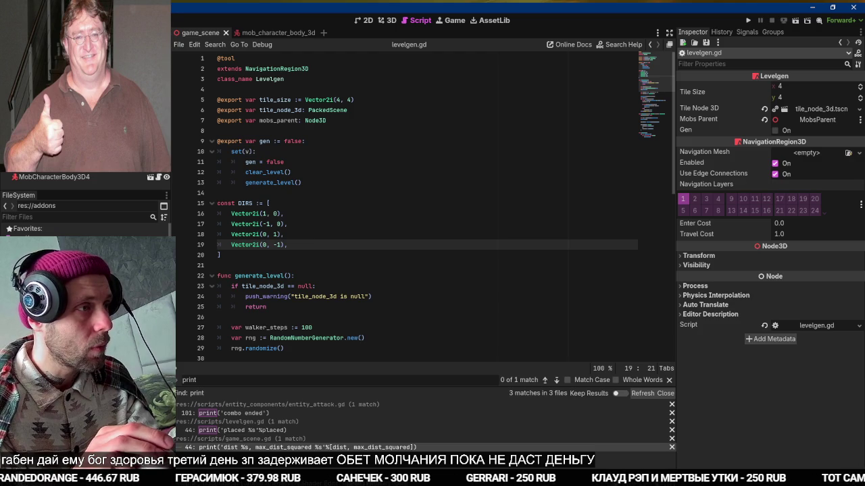
pyautogui.moveTo(68, 263)
pyautogui.mouseDown()
pyautogui.moveTo(162, 237)
pyautogui.moveTo(324, 115)
pyautogui.moveTo(277, 95)
pyautogui.mouseUp()
pyautogui.doubleClick(277, 90)
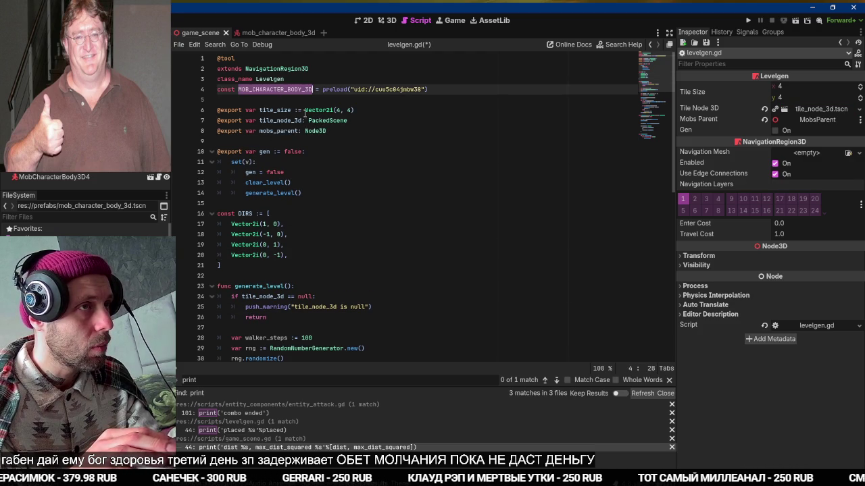
pyautogui.scroll(-3, 315, 118)
pyautogui.scroll(3, 316, 163)
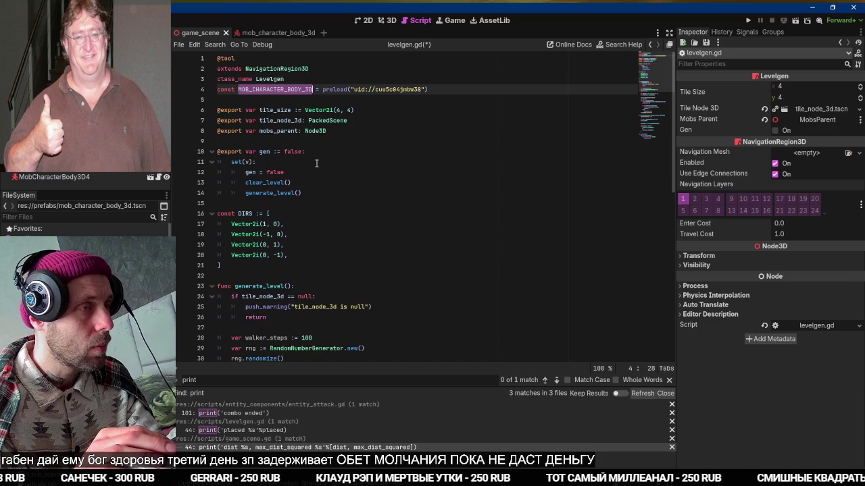
pyautogui.scroll(-1, 316, 163)
pyautogui.scroll(-5, 316, 162)
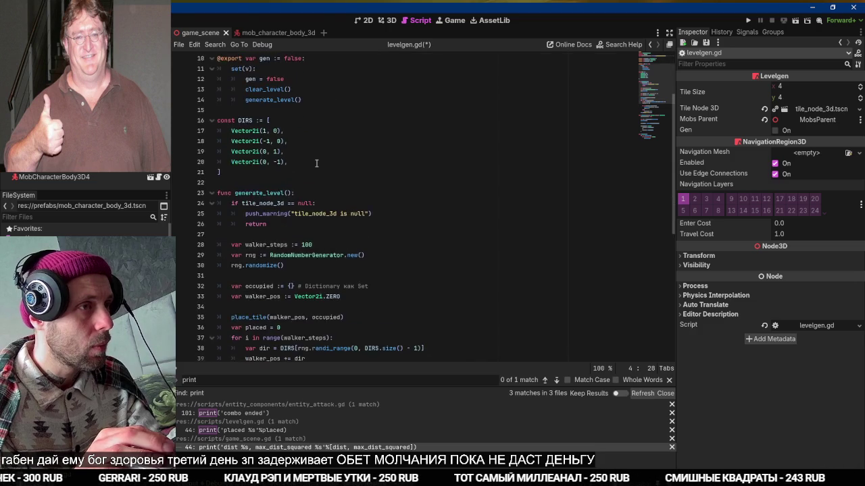
pyautogui.scroll(5, 316, 162)
pyautogui.scroll(2, 316, 162)
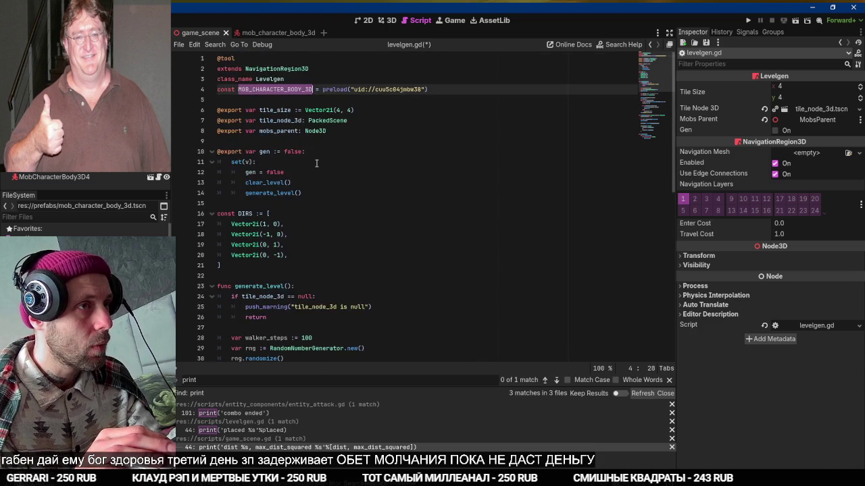
pyautogui.scroll(-12, 316, 163)
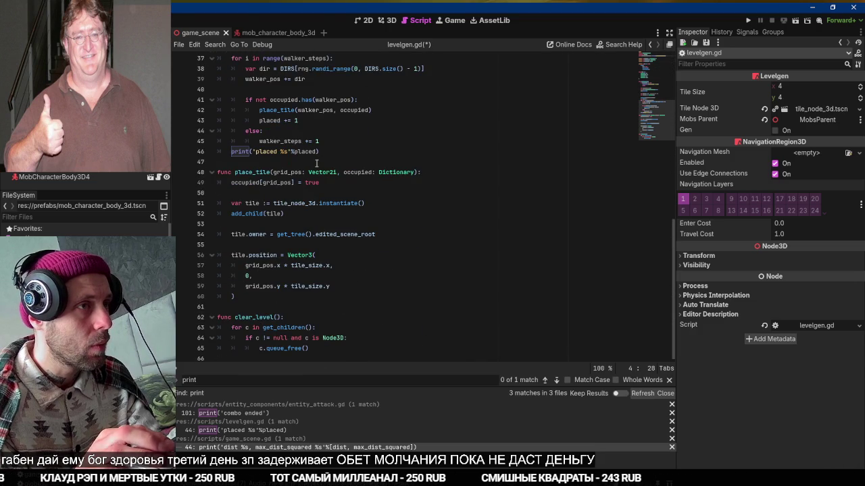
pyautogui.scroll(12, 317, 163)
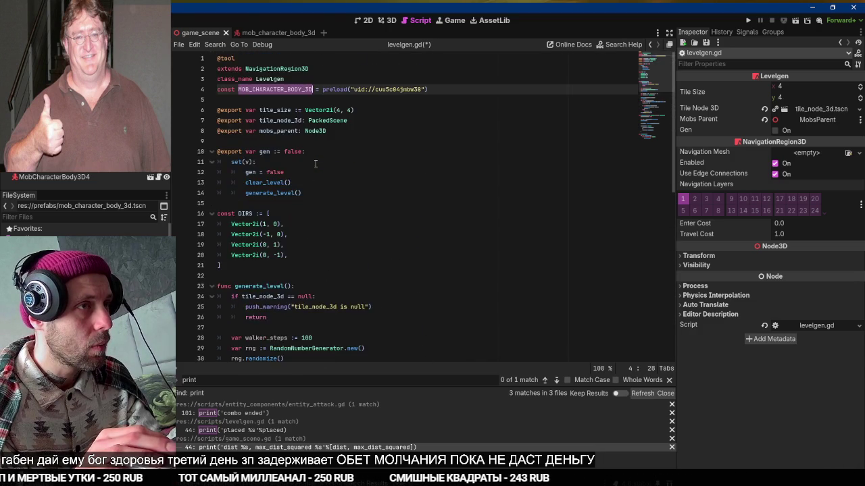
pyautogui.scroll(-7, 317, 163)
pyautogui.scroll(-5, 315, 162)
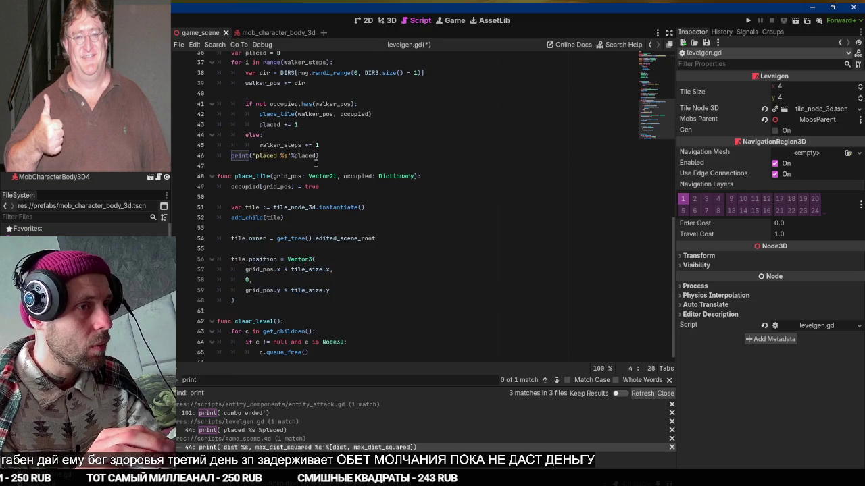
pyautogui.scroll(5, 316, 163)
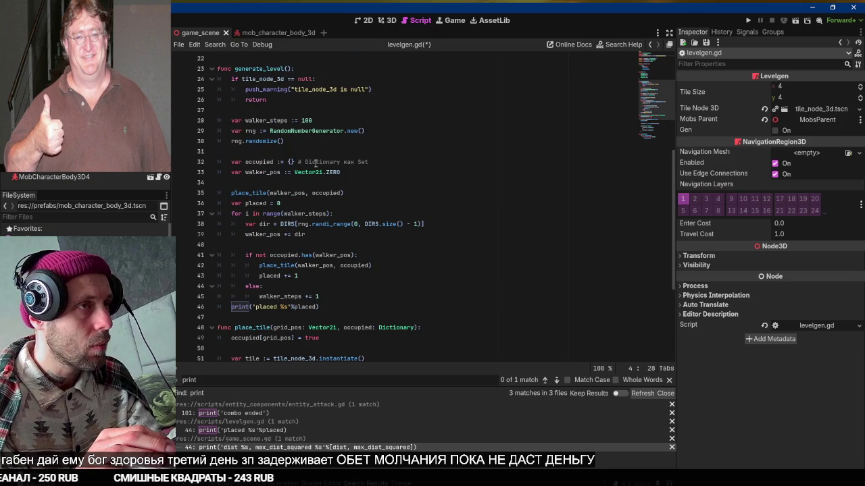
pyautogui.scroll(6, 315, 163)
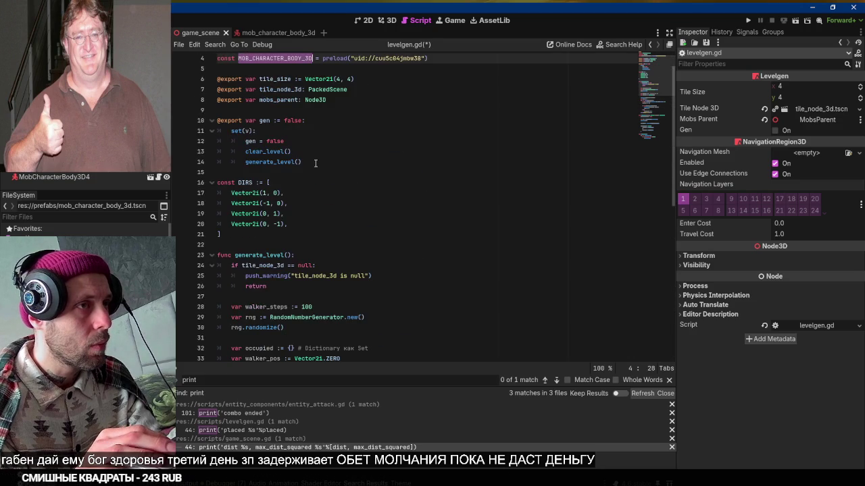
pyautogui.click(302, 167)
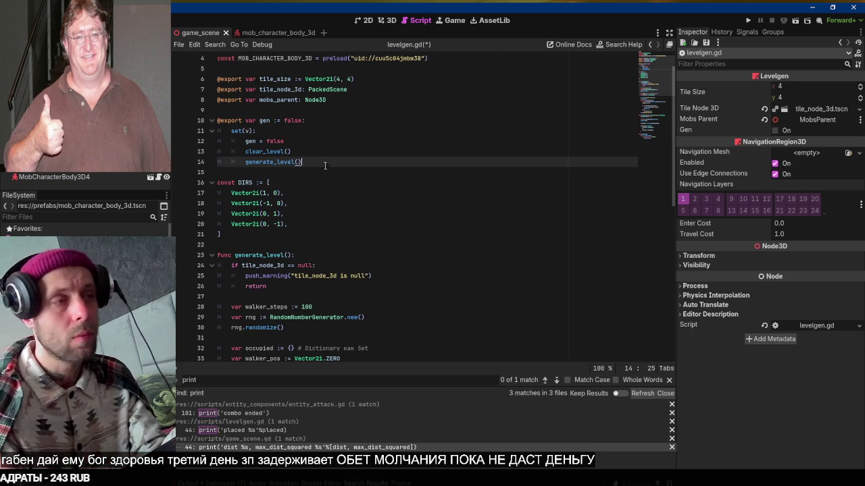
pyautogui.scroll(-2, 320, 169)
pyautogui.click(301, 162)
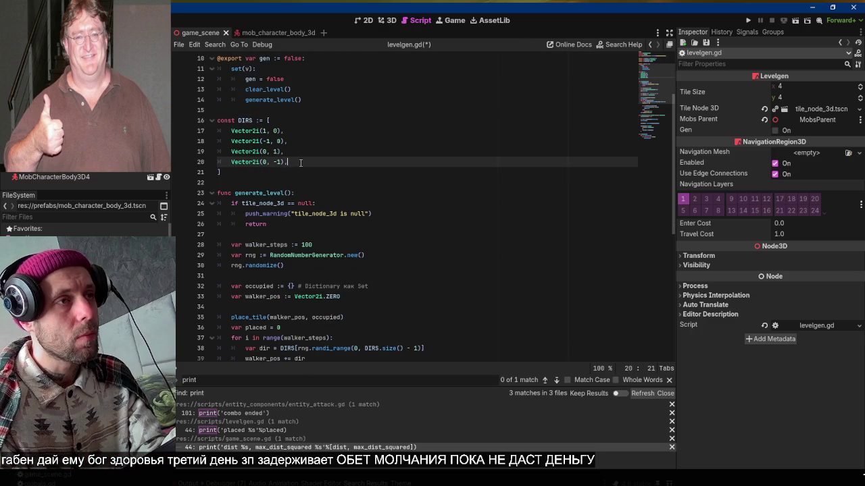
# Add a _ready() function that calls clear_level() and then generate_level()
pyautogui.press('Down')
pyautogui.press('Return')
pyautogui.press('Return')
pyautogui.write('func _re')
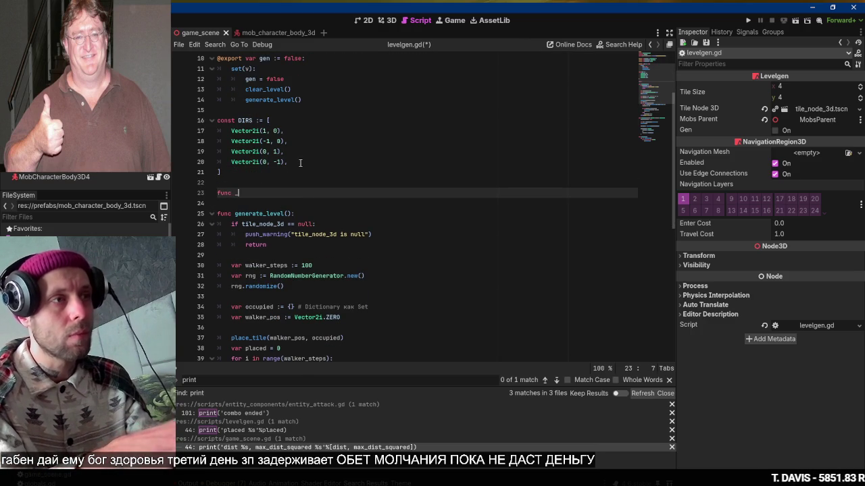
pyautogui.press('Return')
pyautogui.press('Return')
pyautogui.write('generate_level(')
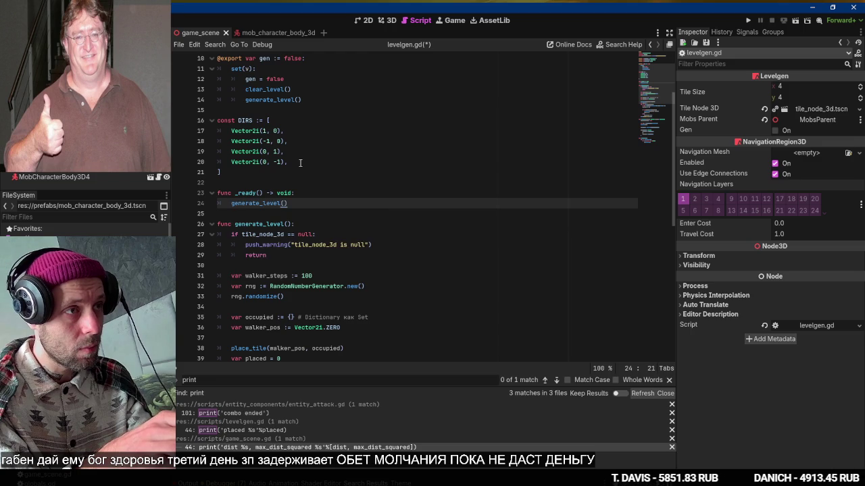
pyautogui.press('Return')
pyautogui.press('Up')
pyautogui.press('End')
pyautogui.press('Return')
pyautogui.write('cl')
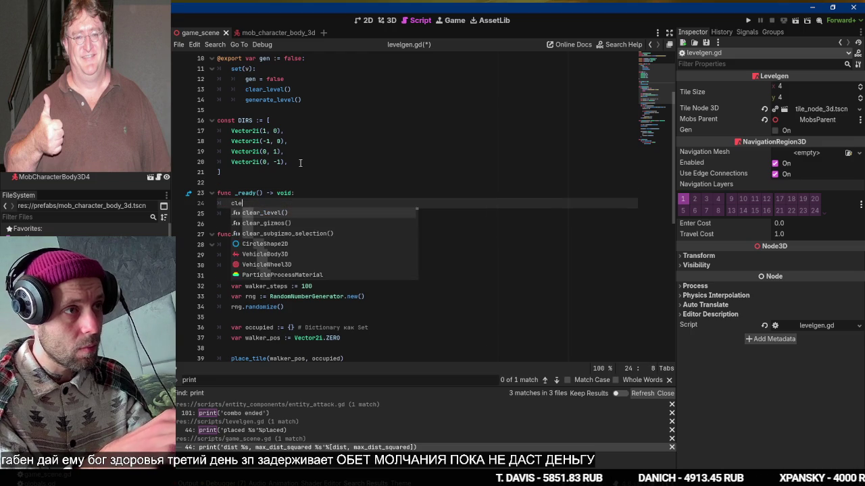
pyautogui.press('Return')
# Guard the gen setter with 'if Engine.is_editor_hint() == false: return' and save the script
pyautogui.press('Up')
pyautogui.press('Up')
pyautogui.press('Up')
pyautogui.press('Up')
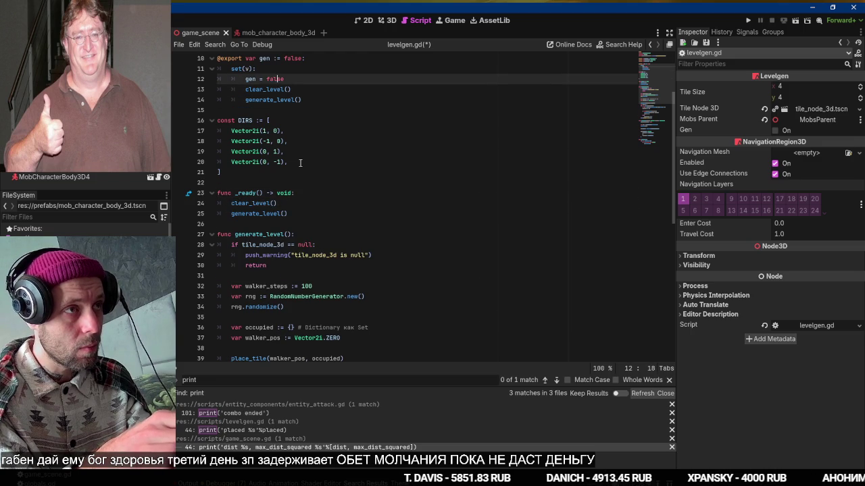
pyautogui.press('Return')
pyautogui.write('if Engine.ise')
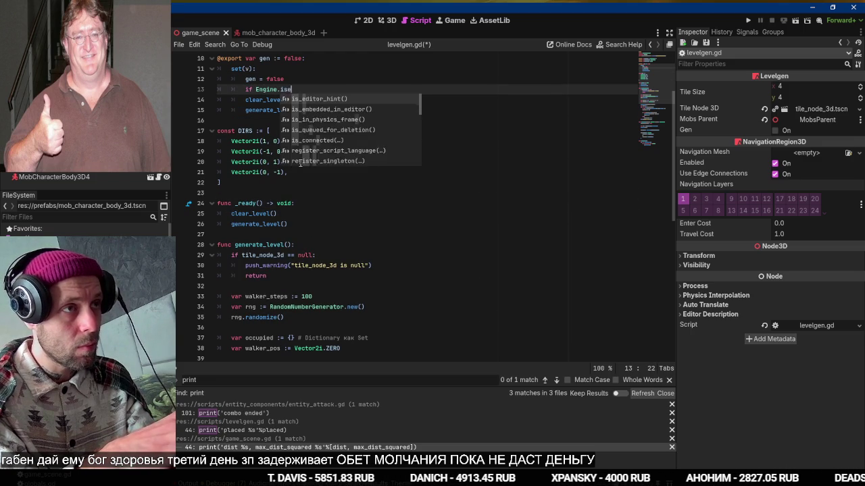
pyautogui.press('Return')
pyautogui.write(':')
pyautogui.press('Return')
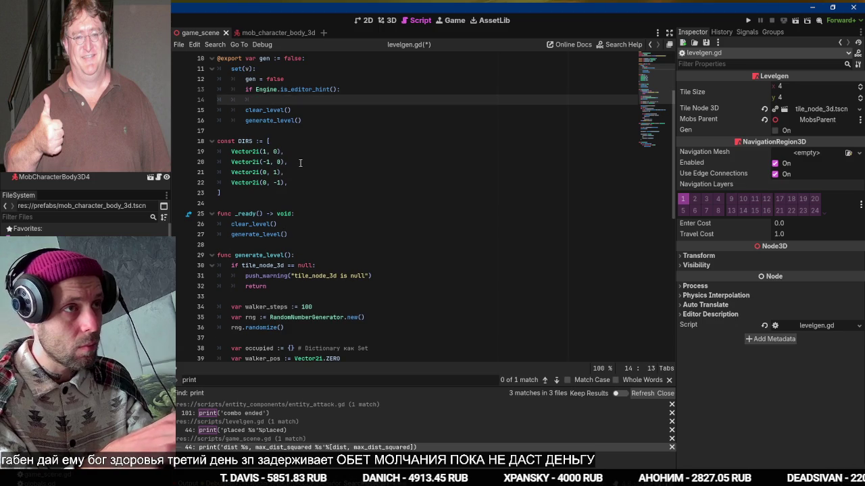
pyautogui.press('Up')
pyautogui.press('End')
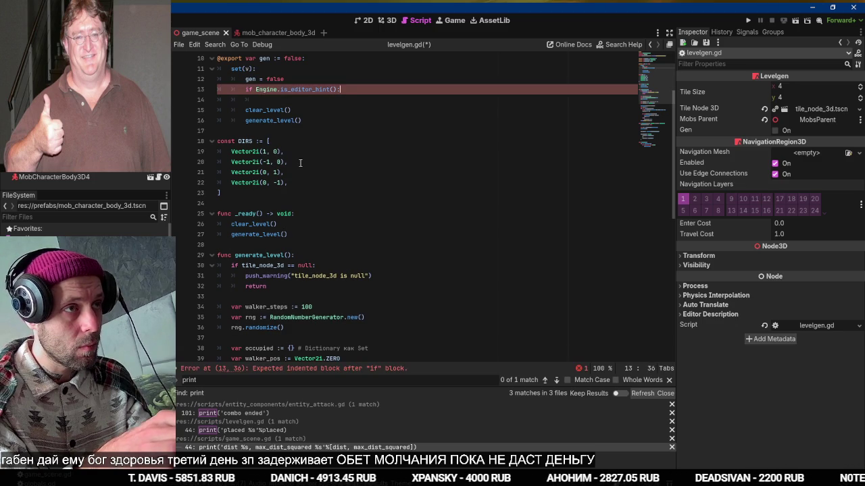
pyautogui.press('BackSpace')
pyautogui.write('== false:')
pyautogui.press('Return')
pyautogui.write('return')
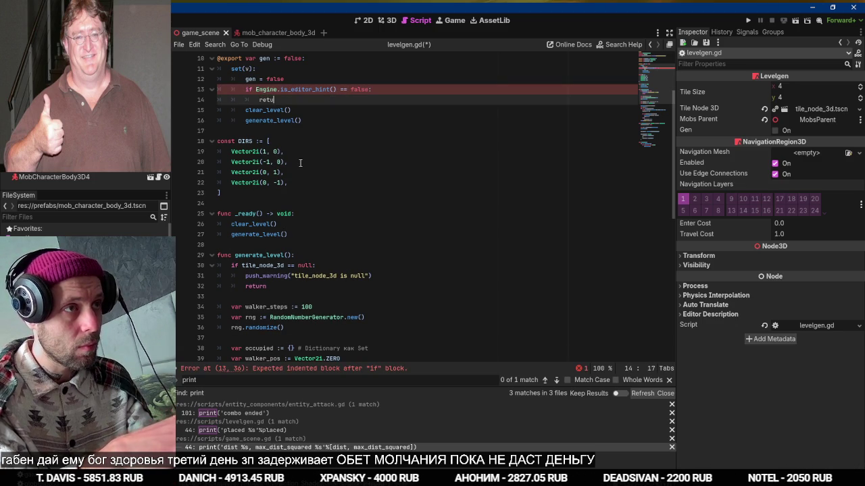
pyautogui.press('Down')
pyautogui.hotkey('ctrl', 's')
# Change walker_steps from 100 to 200 and run the game
pyautogui.press('Down')
pyautogui.press('Down')
pyautogui.press('Down')
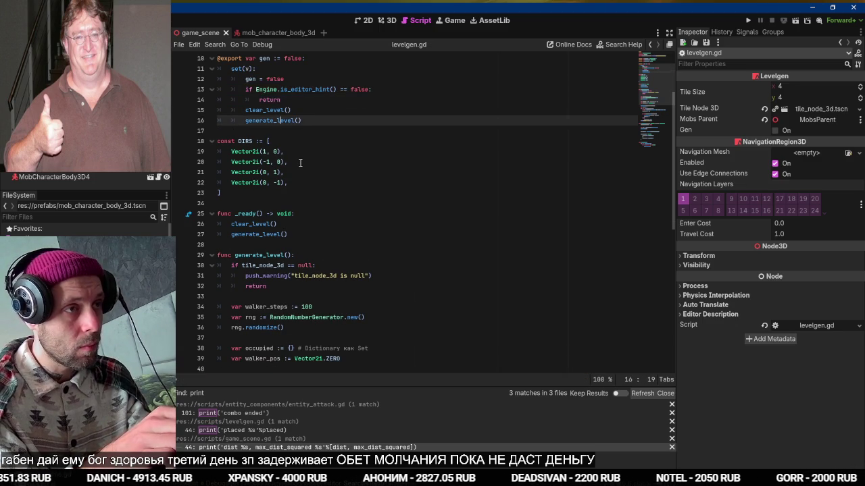
pyautogui.press('Up')
pyautogui.press('Up')
pyautogui.press('Up')
pyautogui.press('Down')
pyautogui.press('Down')
pyautogui.press('Down')
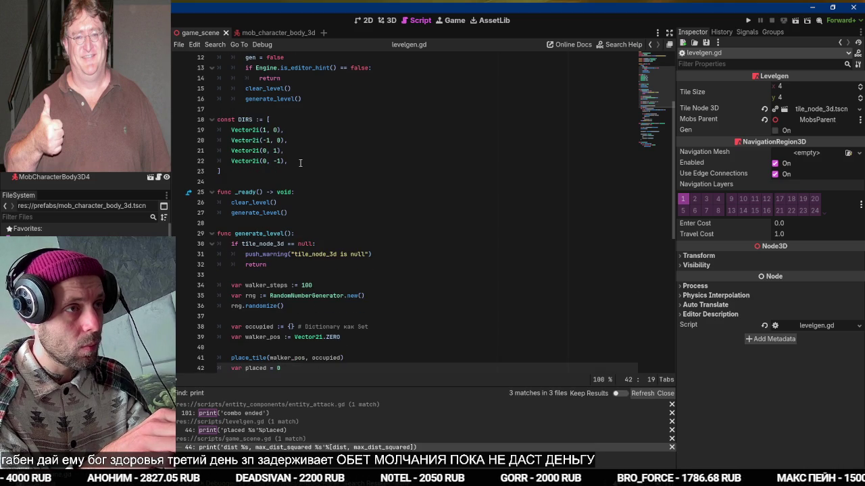
pyautogui.click(336, 286)
pyautogui.press('BackSpace')
pyautogui.press('BackSpace')
pyautogui.press('BackSpace')
pyautogui.write('200')
pyautogui.press('F5')
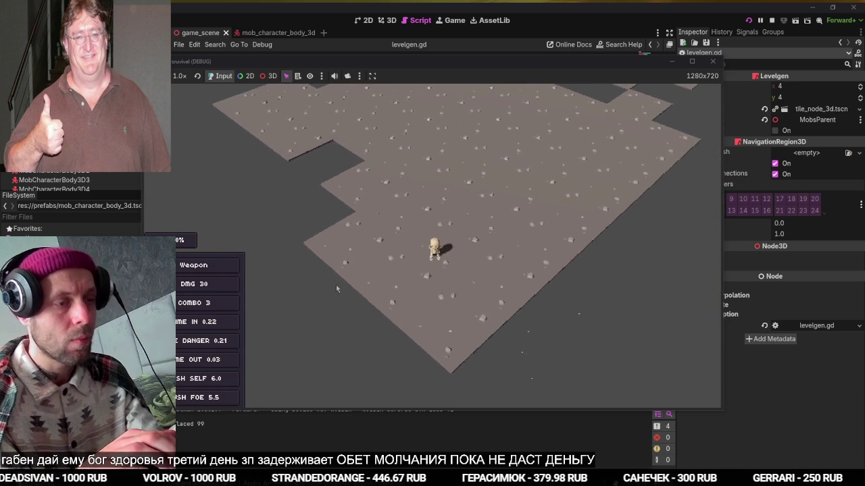
# Stop the running game and select the MobCharacterBody3D4 node
pyautogui.press('F8')
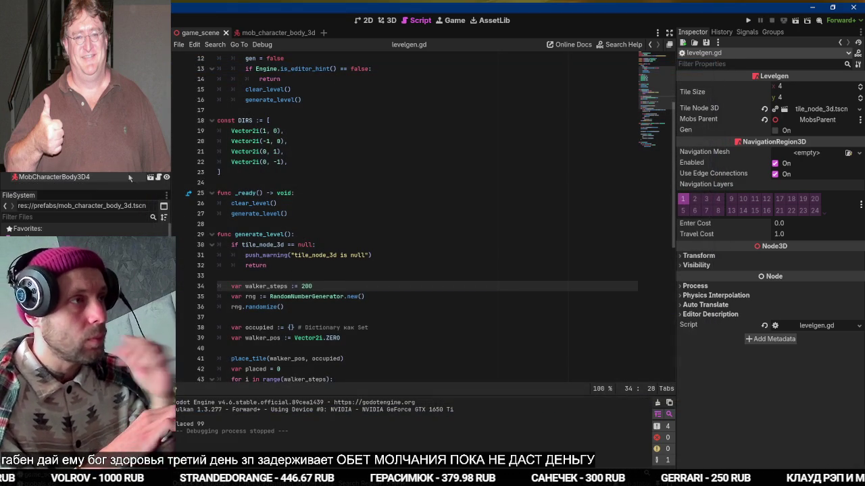
pyautogui.click(111, 178)
# Cut the MobCharacterBody3D4 node and add a spawn_mobs() call inside _ready()
pyautogui.hotkey('ctrl', 'x')
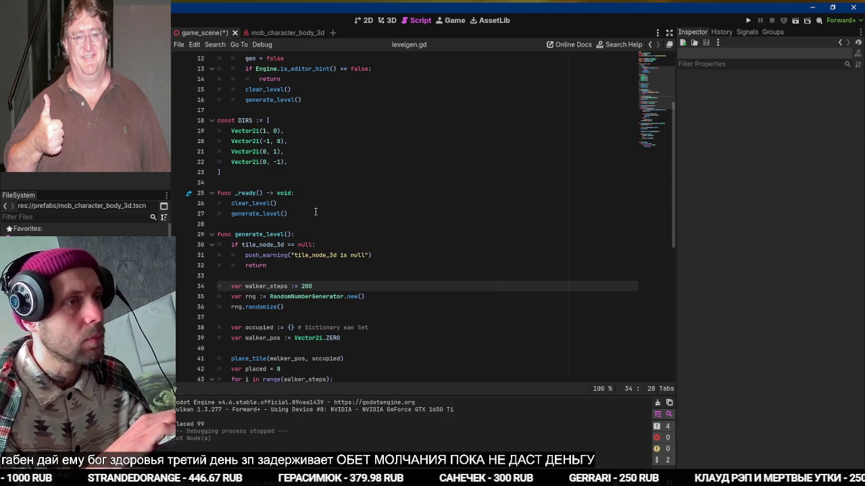
pyautogui.click(300, 214)
pyautogui.press('Return')
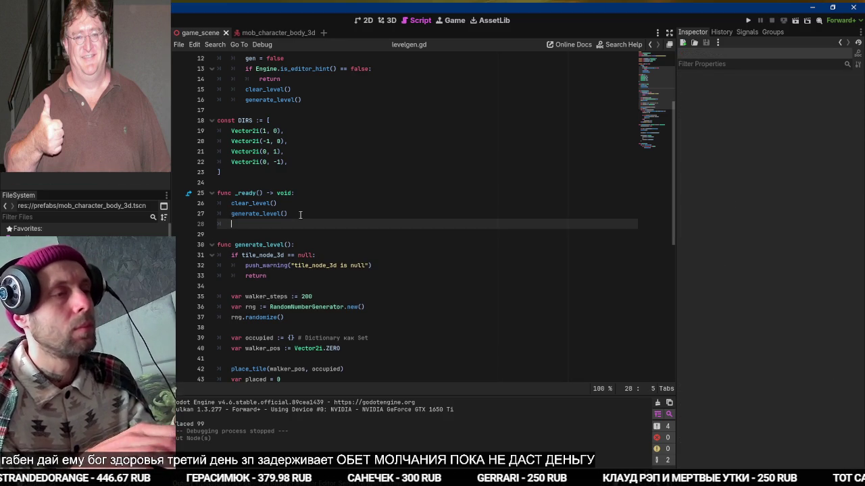
pyautogui.scroll(-8, 300, 214)
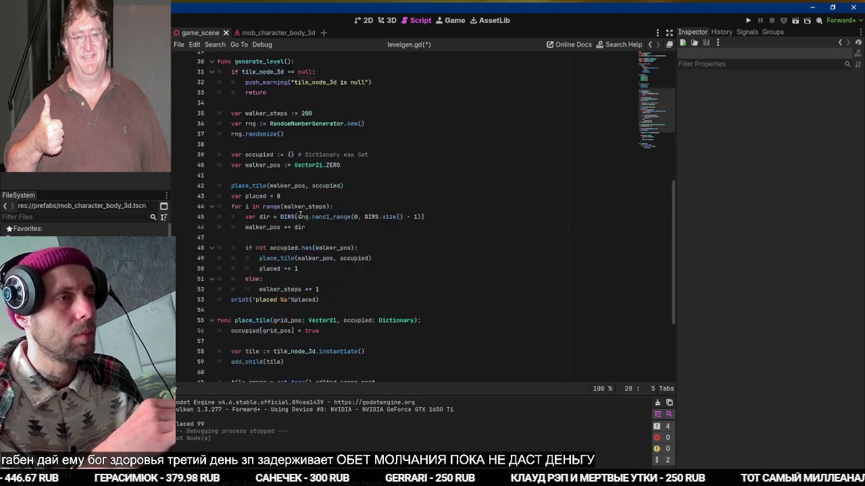
pyautogui.scroll(7, 300, 214)
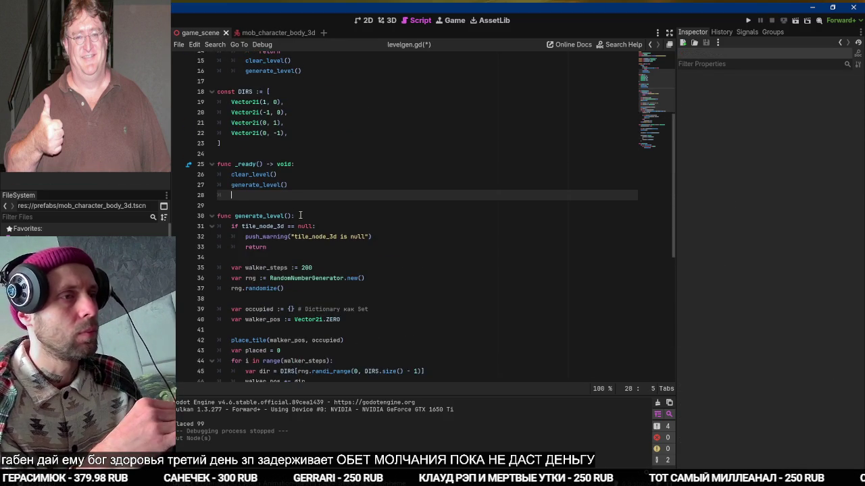
pyautogui.write('spawn_mobs(')
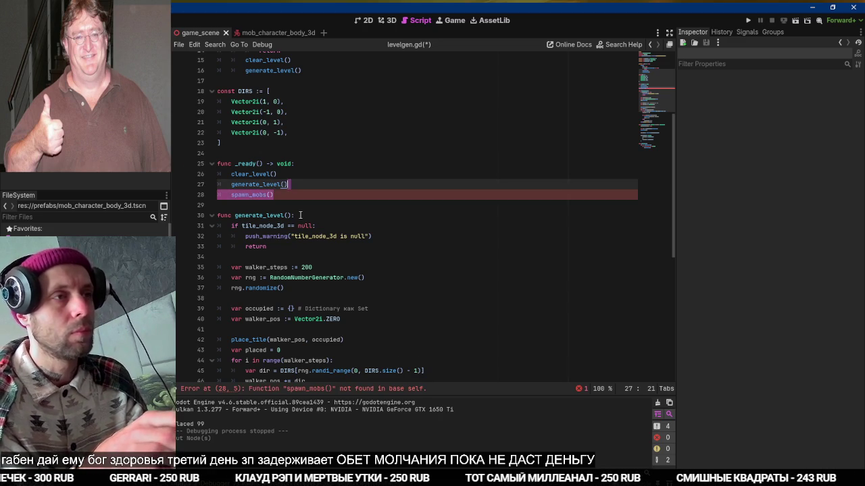
pyautogui.scroll(-9, 300, 215)
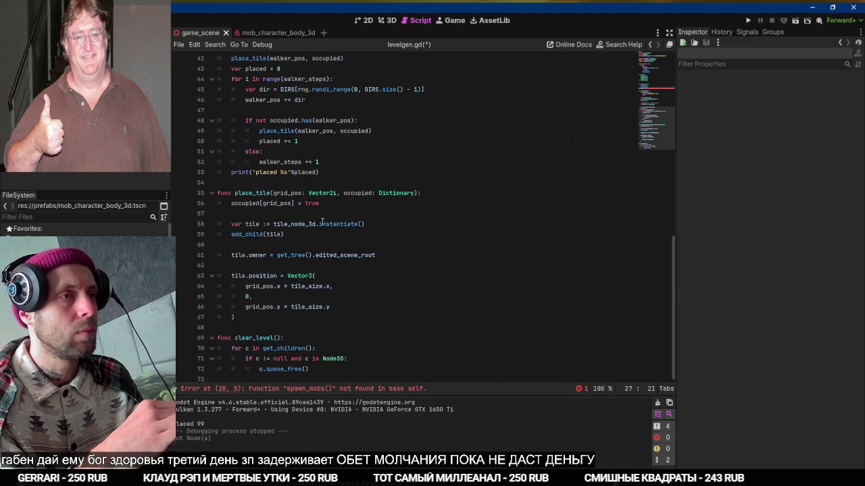
# Add a stub func spawn_mobs(): pass at the end of the script
pyautogui.click(321, 348)
pyautogui.hotkey('ctrl', 'End')
pyautogui.press('Return')
pyautogui.press('Return')
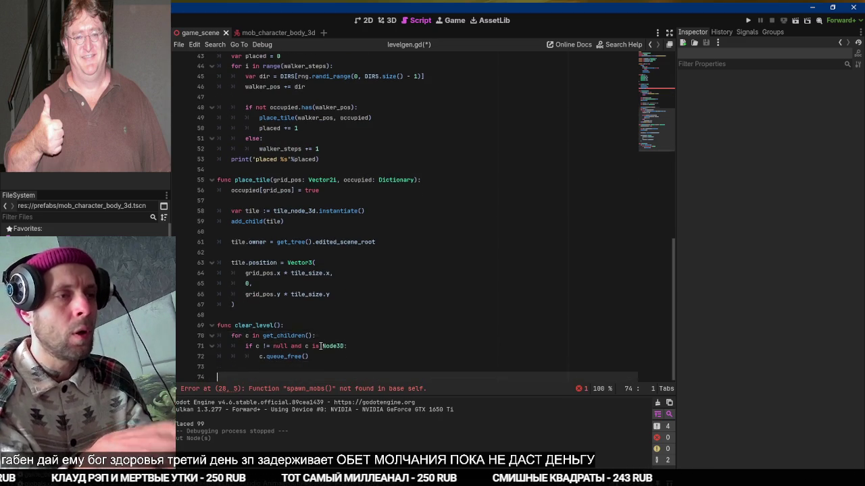
pyautogui.write('func')
pyautogui.press('Return')
pyautogui.hotkey('ctrl', 'v')
pyautogui.press('Home')
pyautogui.press('BackSpace')
pyautogui.press('BackSpace')
pyautogui.press('End')
pyautogui.write(':')
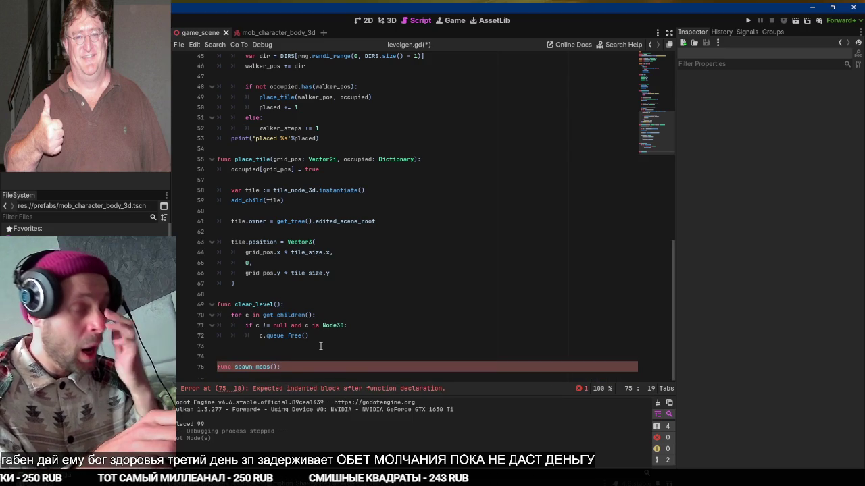
pyautogui.press('Return')
pyautogui.write('pass')
pyautogui.press('Escape')
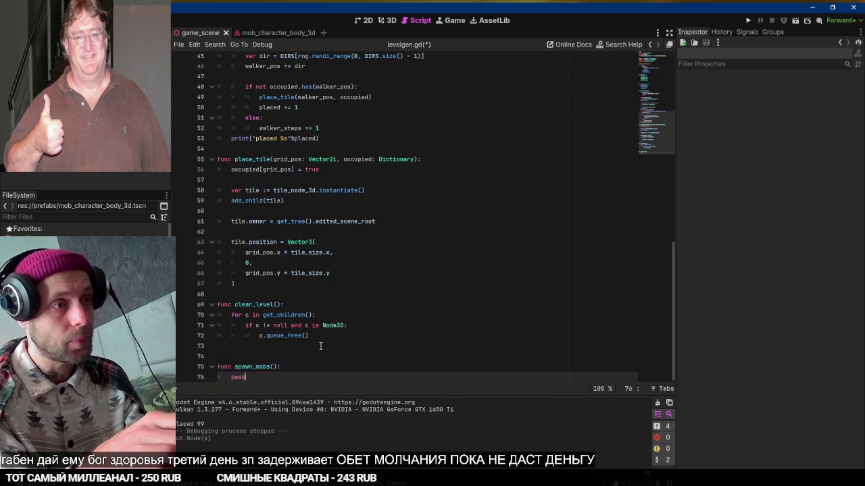
# Give spawn_mobs an 'amount = 10' parameter and save the script
pyautogui.press('Up')
pyautogui.press('End')
pyautogui.press('Left')
pyautogui.write('amount ')
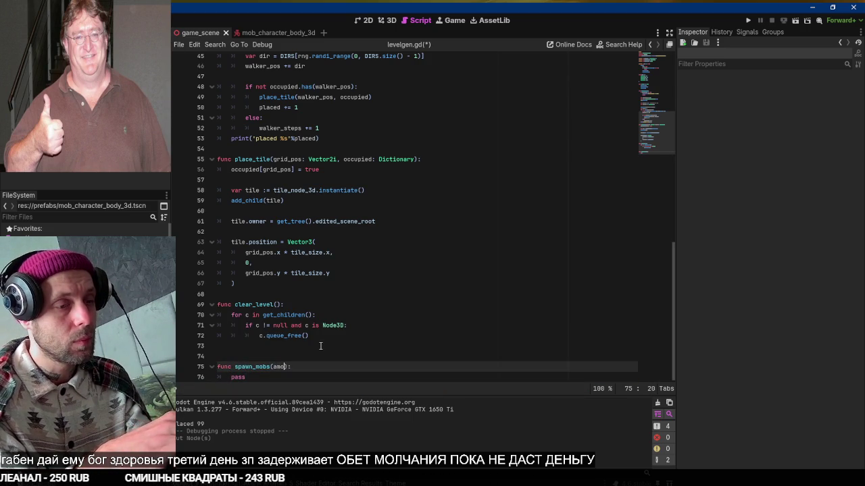
pyautogui.write('= 10')
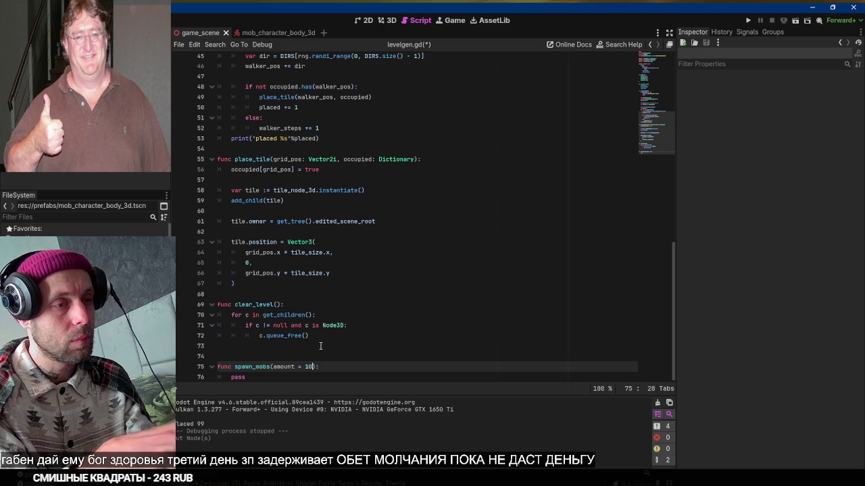
pyautogui.hotkey('ctrl', 'shift', 'Left')
pyautogui.scroll(10, 320, 346)
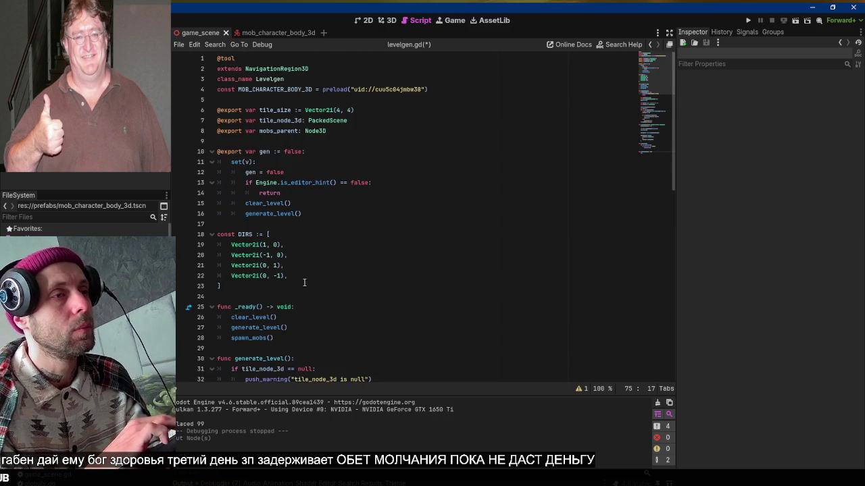
pyautogui.click(288, 337)
pyautogui.scroll(-2, 288, 334)
pyautogui.scroll(-13, 289, 335)
pyautogui.hotkey('ctrl', 's')
pyautogui.click(340, 369)
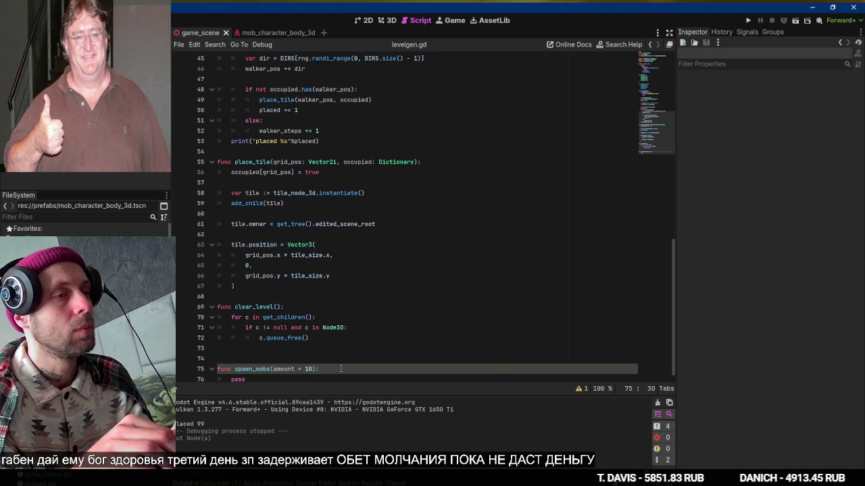
pyautogui.scroll(11, 341, 369)
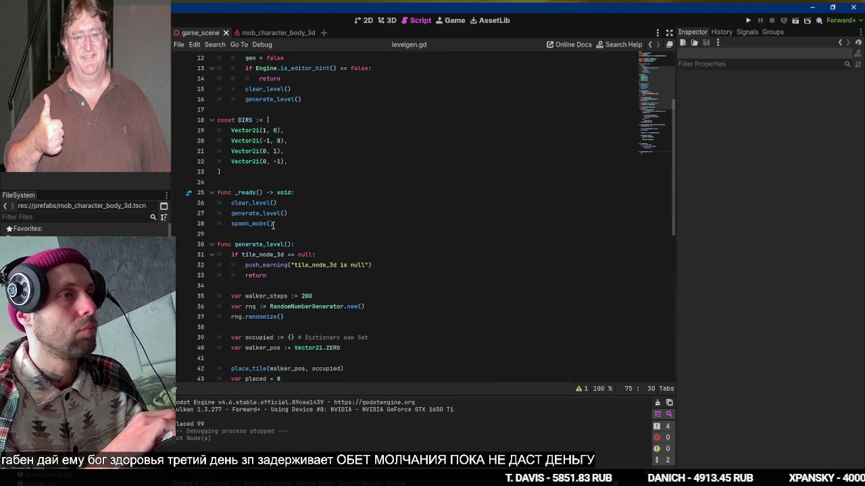
# Pass a randi_range random mob count to the spawn_mobs call, save, and select the whole script
pyautogui.click(273, 225)
pyautogui.write('randira')
pyautogui.press('Return')
pyautogui.write('5,10')
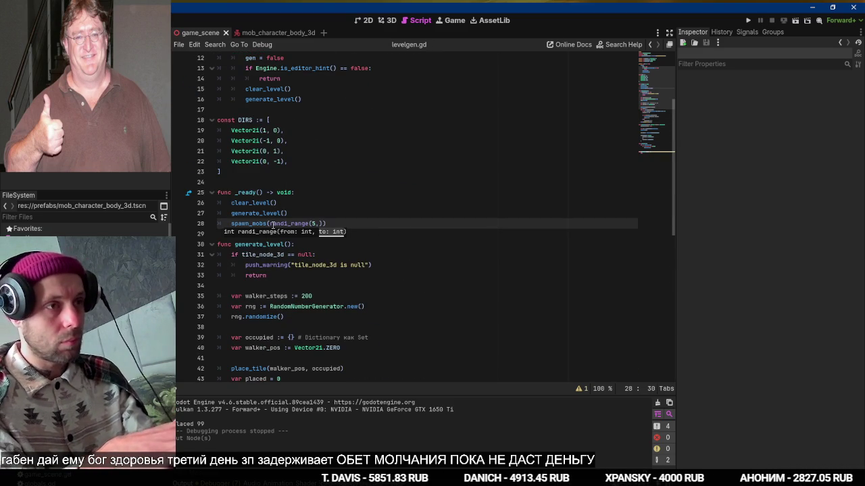
pyautogui.hotkey('ctrl', 's')
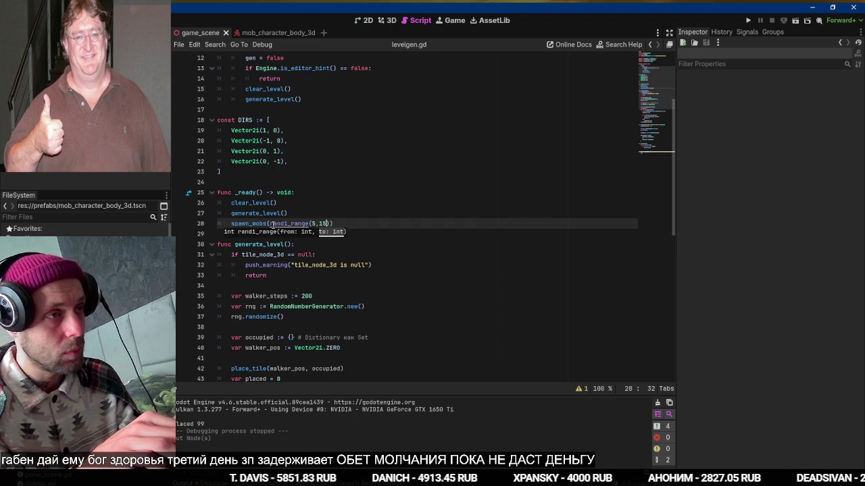
pyautogui.press('End')
pyautogui.scroll(-5, 273, 224)
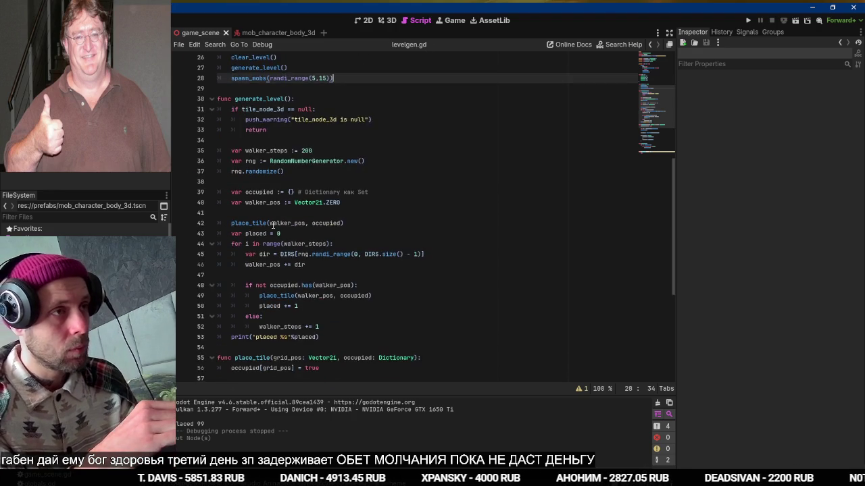
pyautogui.scroll(-7, 272, 224)
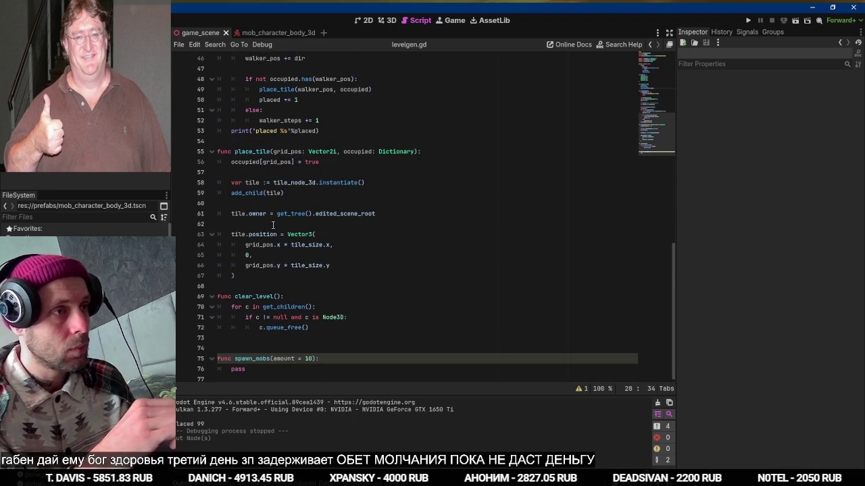
pyautogui.scroll(6, 272, 224)
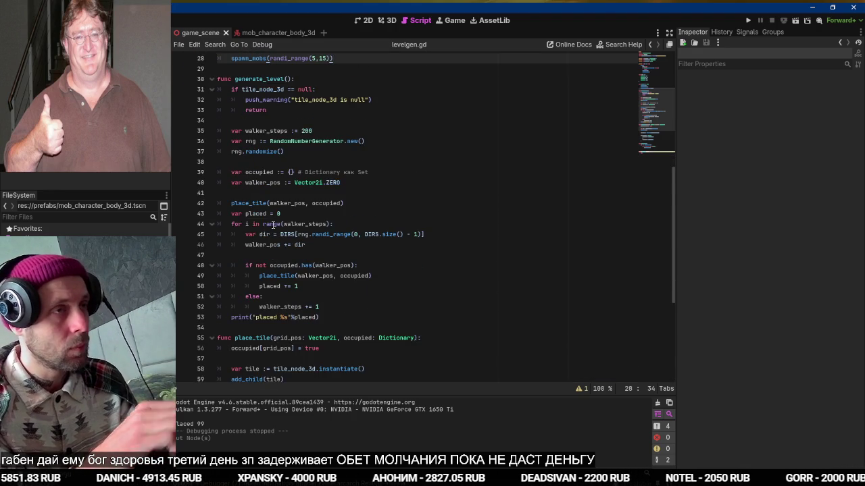
pyautogui.scroll(-6, 272, 224)
pyautogui.hotkey('ctrl', 'a')
pyautogui.hotkey('alt', 'Tab')
pyautogui.hotkey('alt', 'Tab')
pyautogui.hotkey('alt', 'Tab')
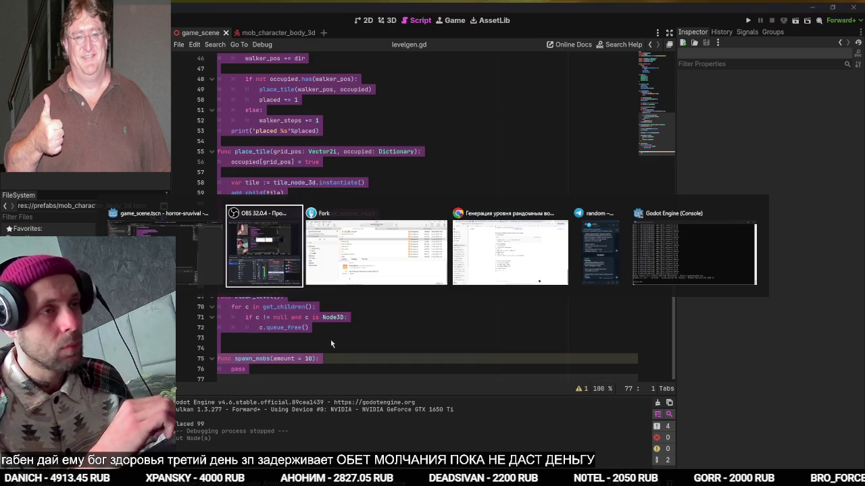
# Write a ChatGPT request to spawn mobs 'с максимальной дальностью друг от друга' (maximally far apart)
pyautogui.press('super+space')
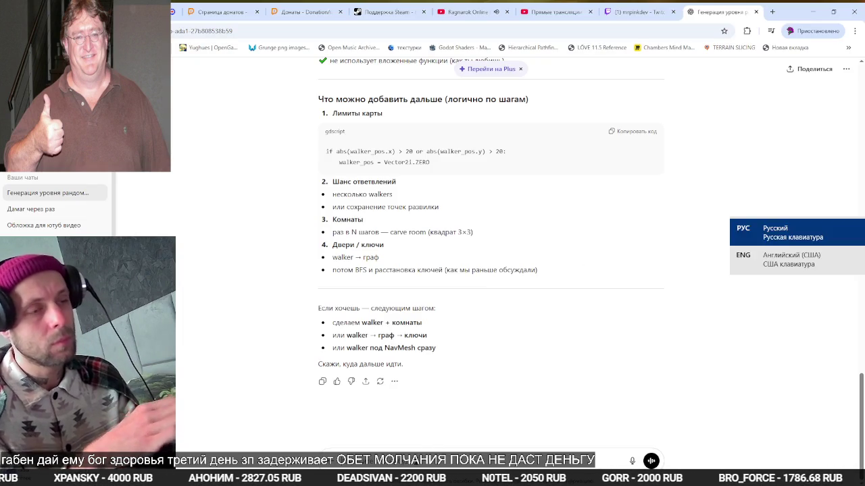
pyautogui.hotkey('ctrl', 'v')
pyautogui.press('super+space')
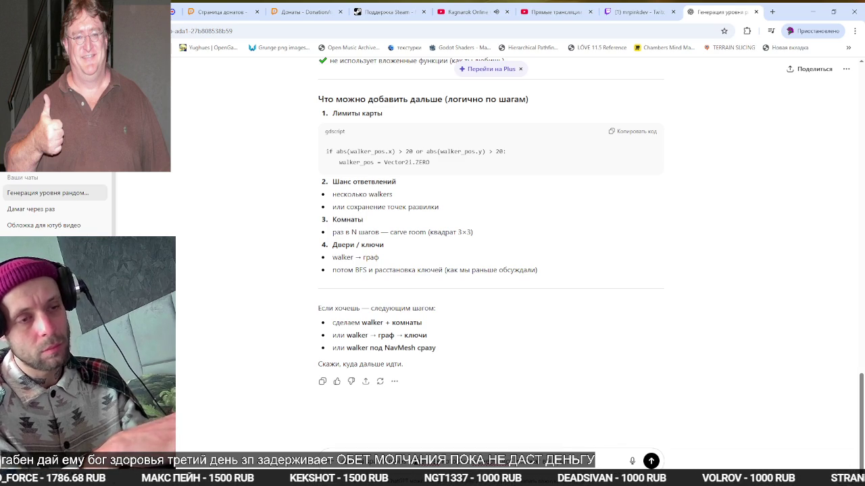
pyautogui.hotkey('shift', 'Return')
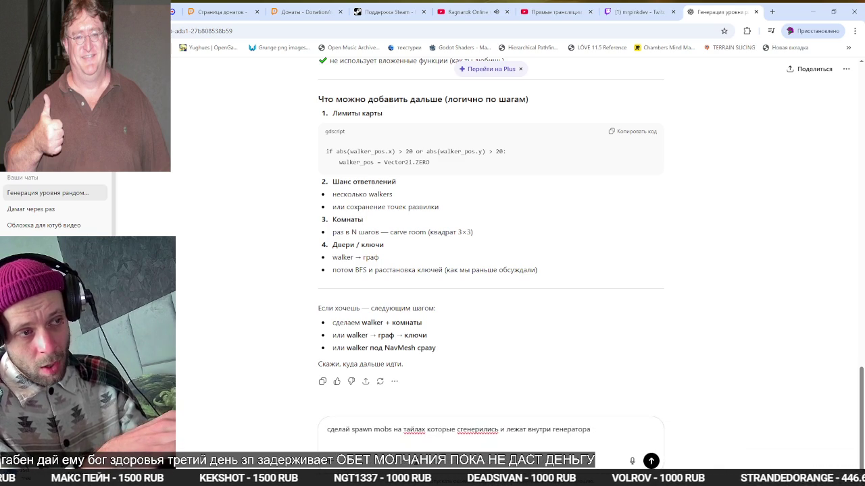
pyautogui.write('спавнь мобов ')
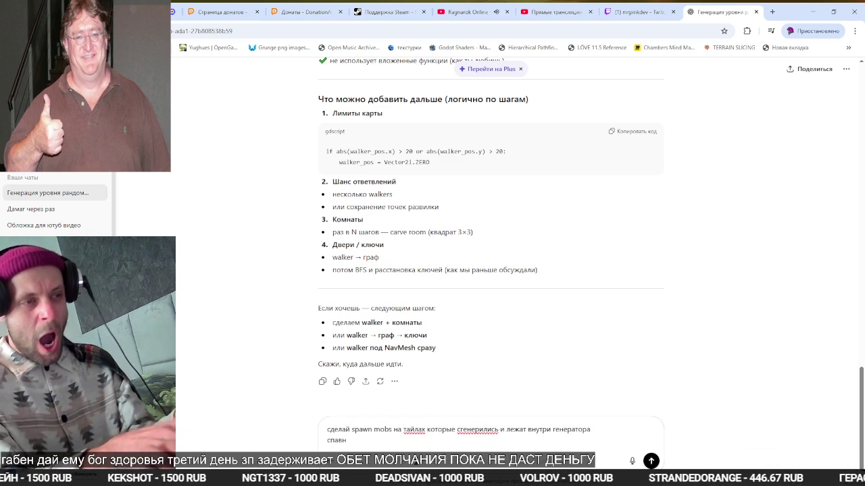
pyautogui.write('и')
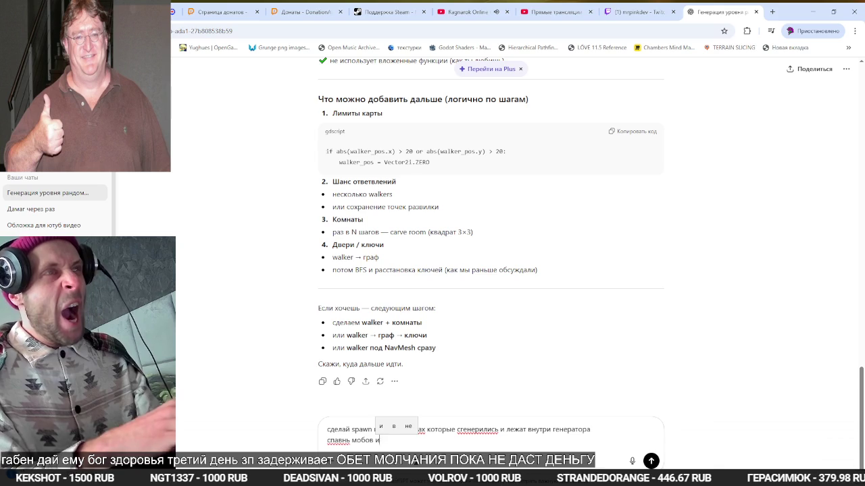
pyautogui.write('спользуя')
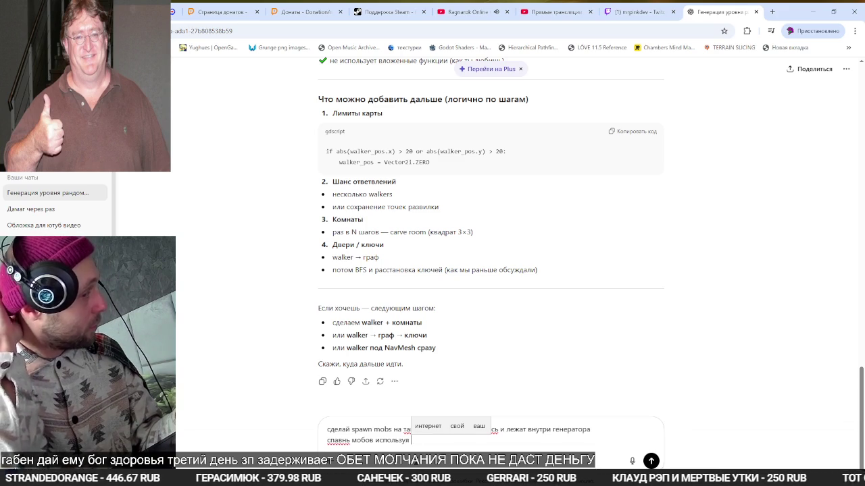
pyautogui.press('BackSpace')
pyautogui.press('BackSpace')
pyautogui.press('BackSpace')
pyautogui.write('с макс')
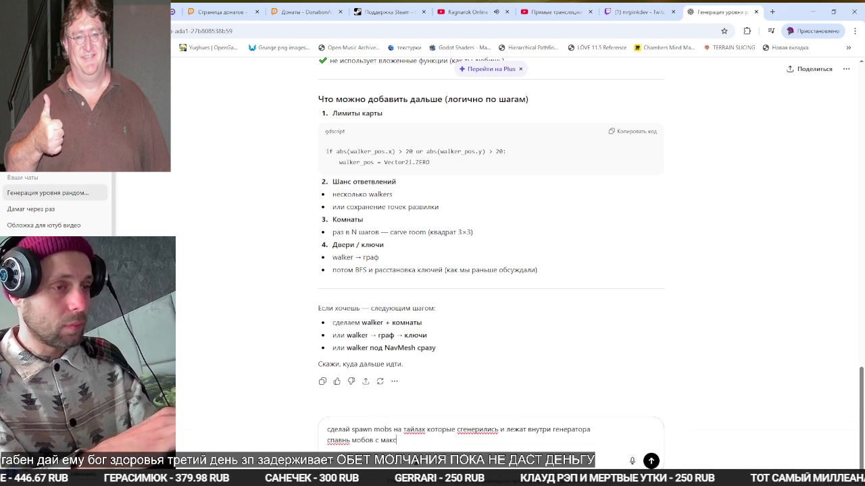
pyautogui.write('имальной дально')
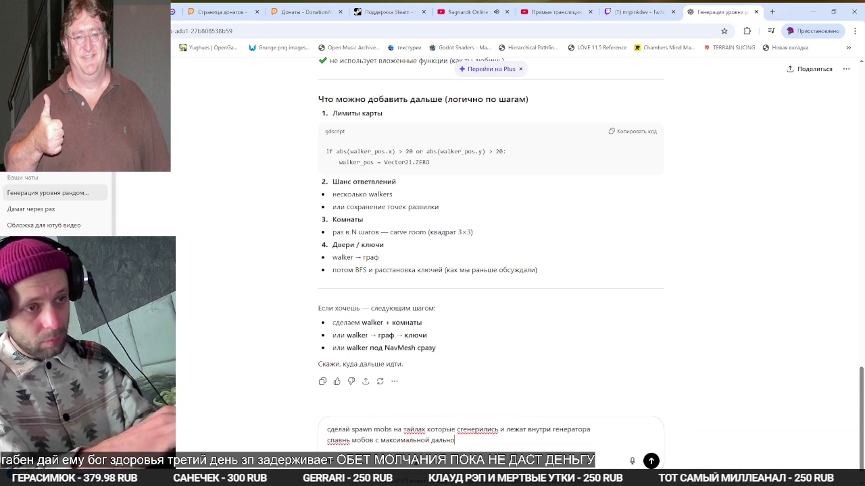
pyautogui.write('стью друг от друга')
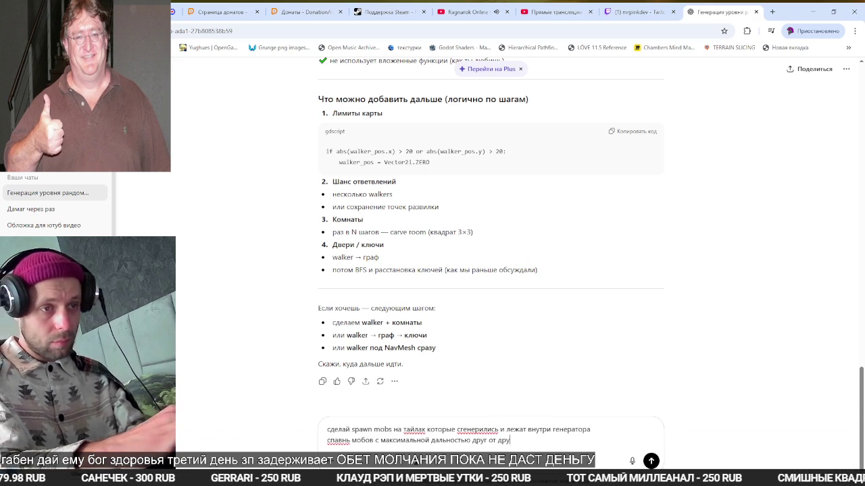
# Paste the levelgen script below the request and send it
pyautogui.hotkey('shift', 'Return')
pyautogui.hotkey('ctrl', 'v')
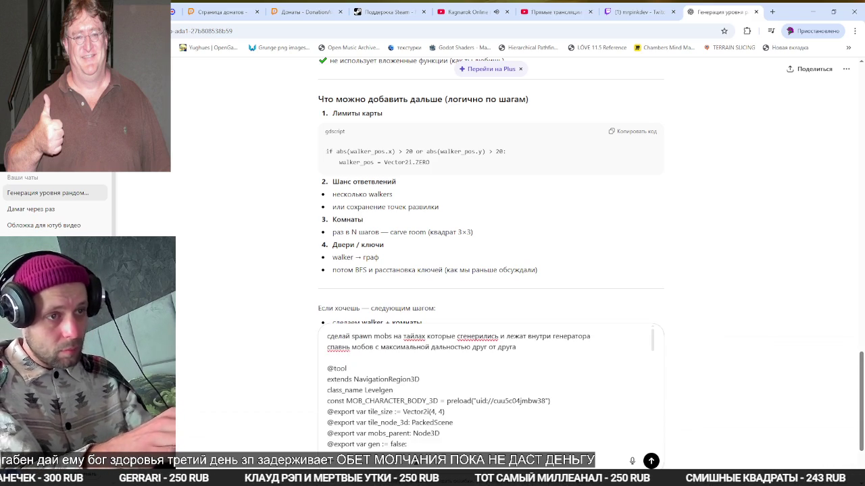
pyautogui.hotkey('alt', 'Tab')
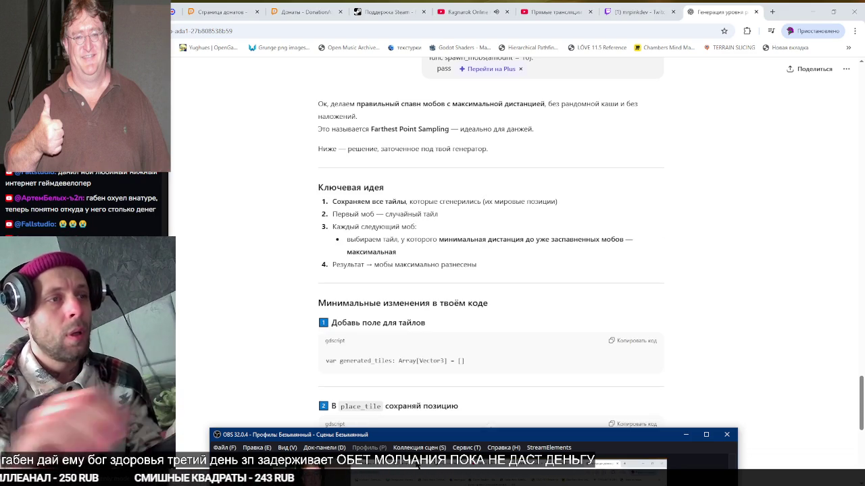
# Copy the generated_tiles field from the chat into levelgen.gd and save the script
pyautogui.click(642, 345)
pyautogui.scroll(-3, 513, 371)
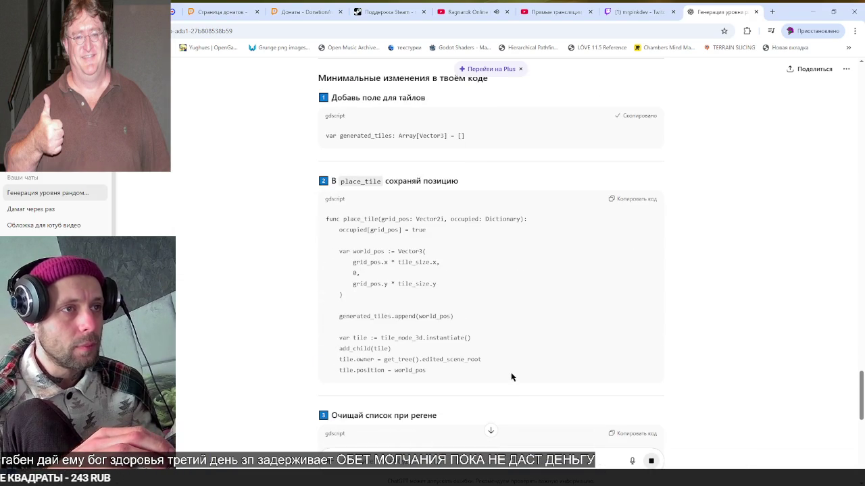
pyautogui.hotkey('alt', 'Tab')
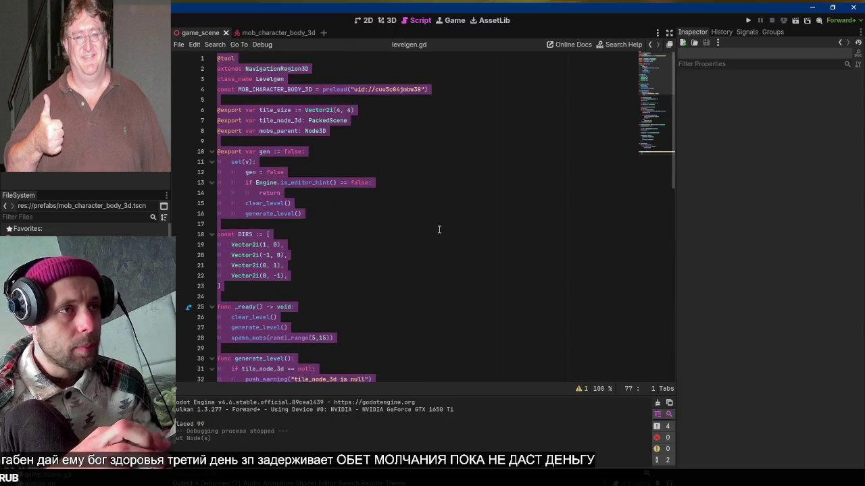
pyautogui.hotkey('ctrl', 'v')
pyautogui.hotkey('ctrl', 's')
pyautogui.scroll(-8, 432, 218)
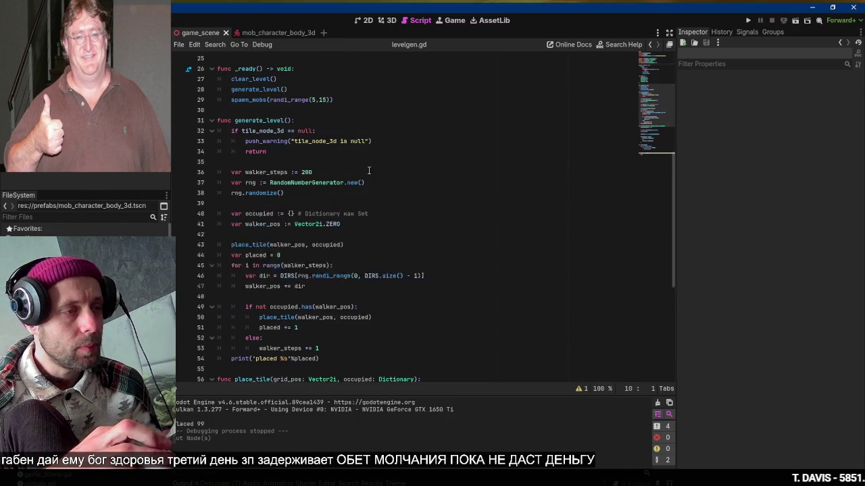
# Replace the old place_tile function with the new place_tile code from the chat
pyautogui.hotkey('alt', 'Tab')
pyautogui.scroll(-2, 412, 169)
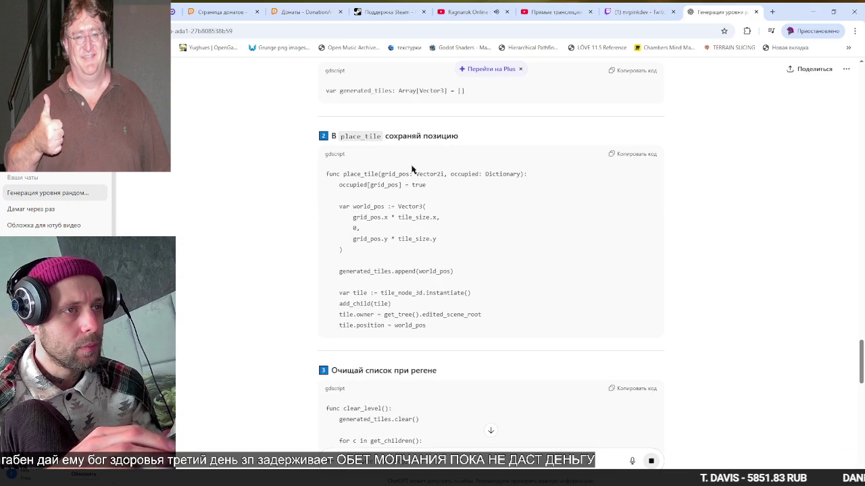
pyautogui.scroll(-2, 446, 199)
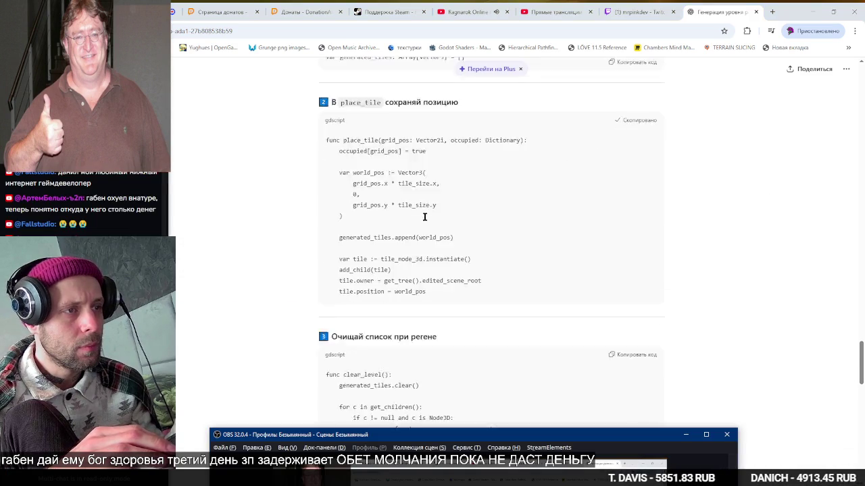
pyautogui.hotkey('alt', 'Tab')
pyautogui.scroll(-2, 341, 244)
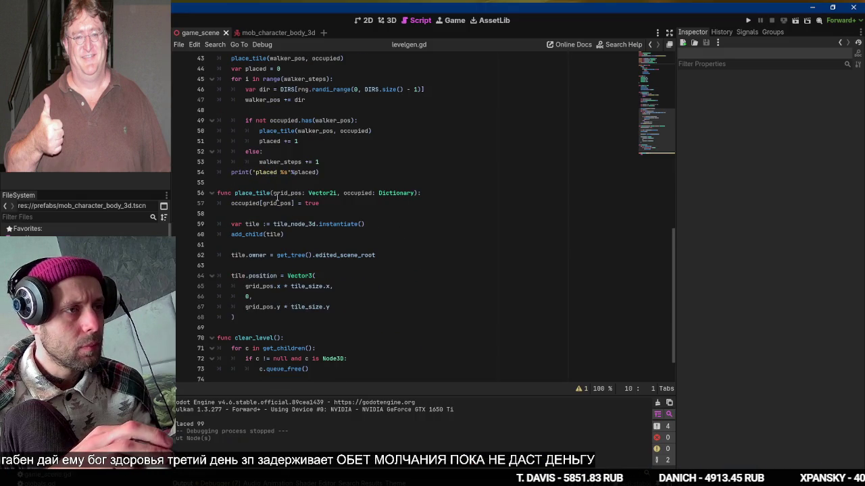
pyautogui.click(274, 183)
pyautogui.keyDown('shift'); pyautogui.click(267, 326); pyautogui.keyUp('shift')
pyautogui.write('func place_tile(grid_pos: Vector2i, occupied: Dictionary): \toccupied[grid_pos] = true  \tvar world_pos := Vector3( \t\tgrid_pos.x * tile_size.x, \t\t0, \t\tgrid_pos.y * tile_size.y \t)  \tgenerated_tiles.append(world_pos)  \tvar tile := tile_node_3d.instantiate() \tadd_child(tile) \ttile.owner = get_tree().edited_scene_root \ttile.position = world_pos')
# Compare the chat answer with the script and place the caret below clear_level
pyautogui.hotkey('alt', 'Tab')
pyautogui.scroll(-4, 435, 260)
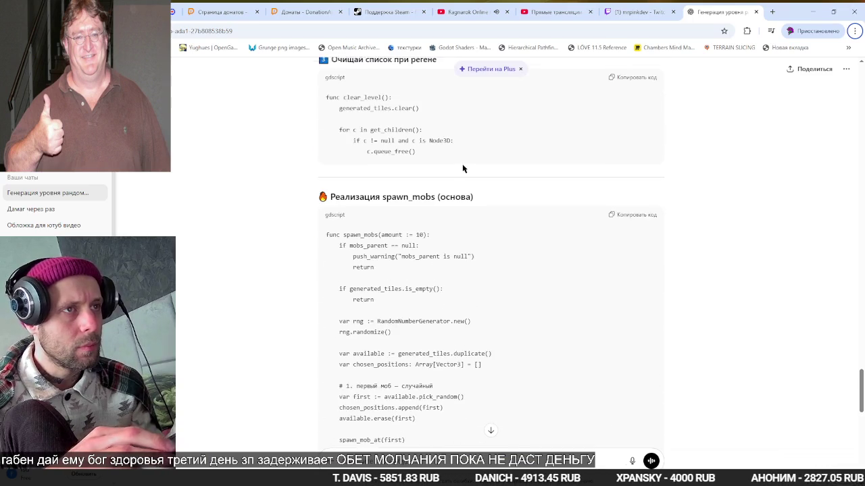
pyautogui.hotkey('alt', 'Tab')
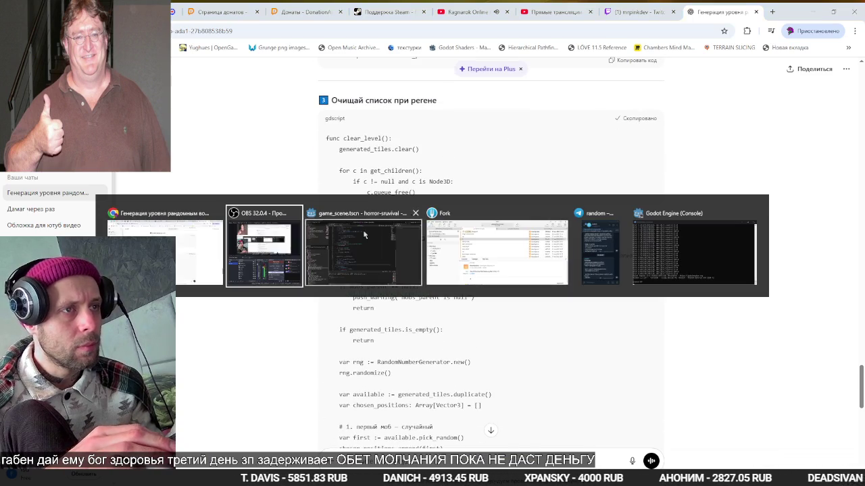
pyautogui.hotkey('alt', 'Tab')
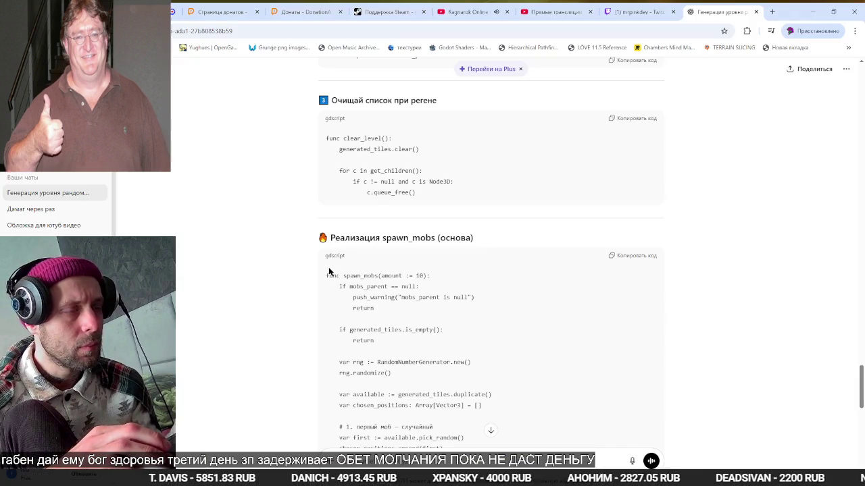
pyautogui.hotkey('alt', 'Tab')
pyautogui.click(316, 338)
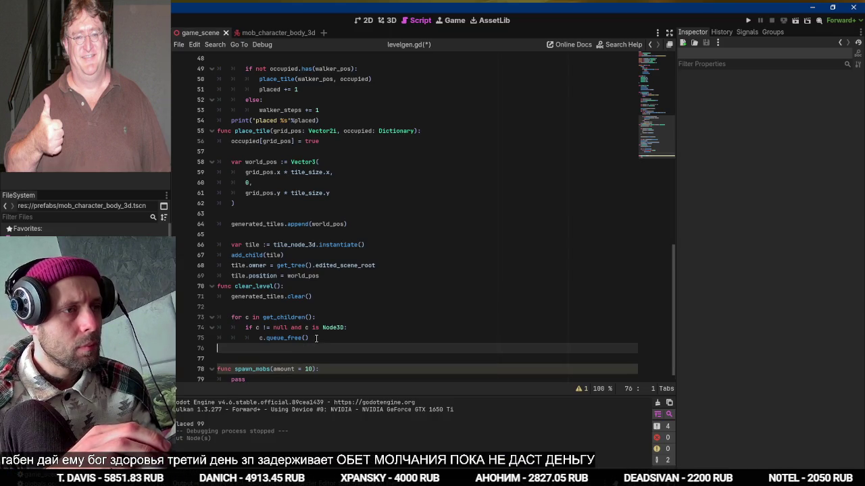
# Copy the spawn_mobs implementation from the chat and paste it over the old spawn_mobs stub
pyautogui.hotkey('alt', 'Tab')
pyautogui.scroll(-2, 424, 259)
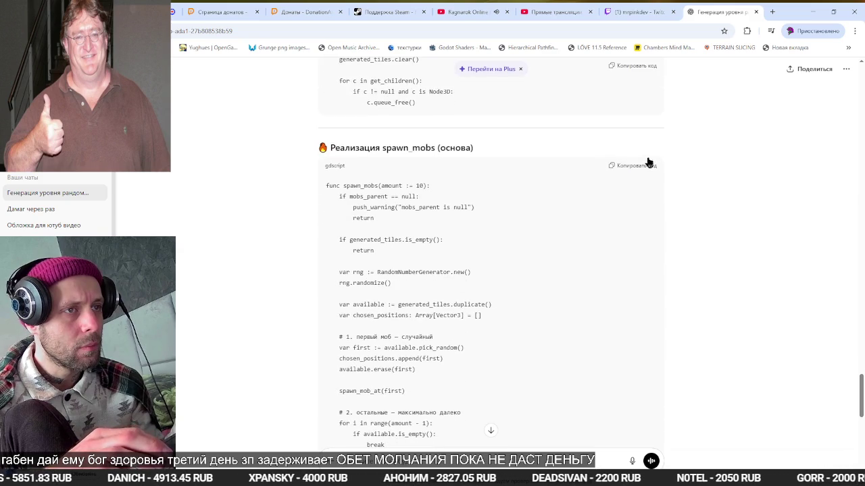
pyautogui.click(643, 166)
pyautogui.scroll(-7, 538, 190)
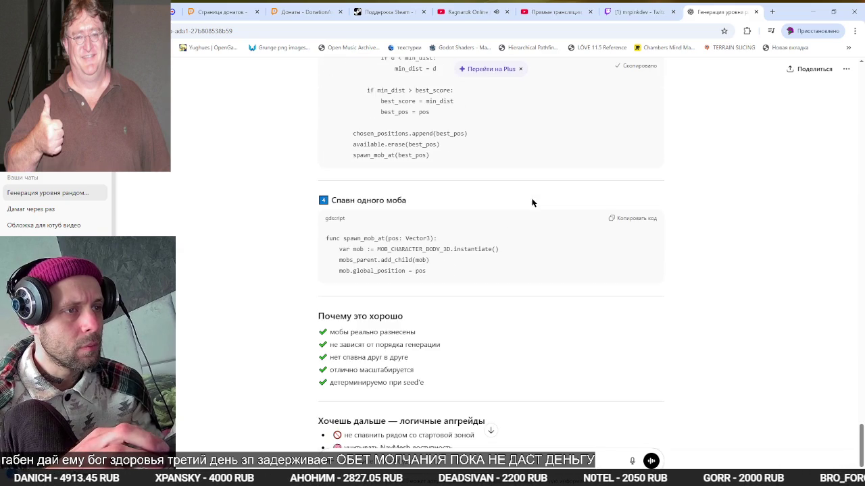
pyautogui.hotkey('alt', 'Tab')
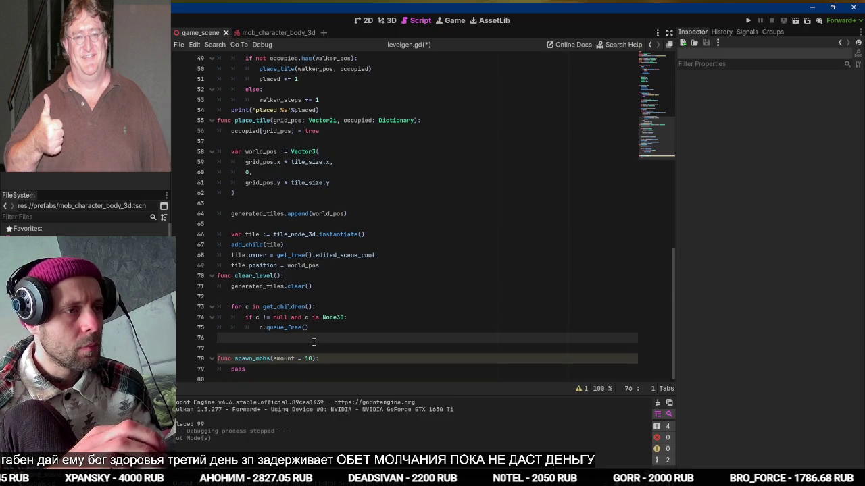
pyautogui.hotkey('ctrl', 'shift', 'End')
pyautogui.hotkey('ctrl', 'v')
pyautogui.hotkey('alt', 'Tab')
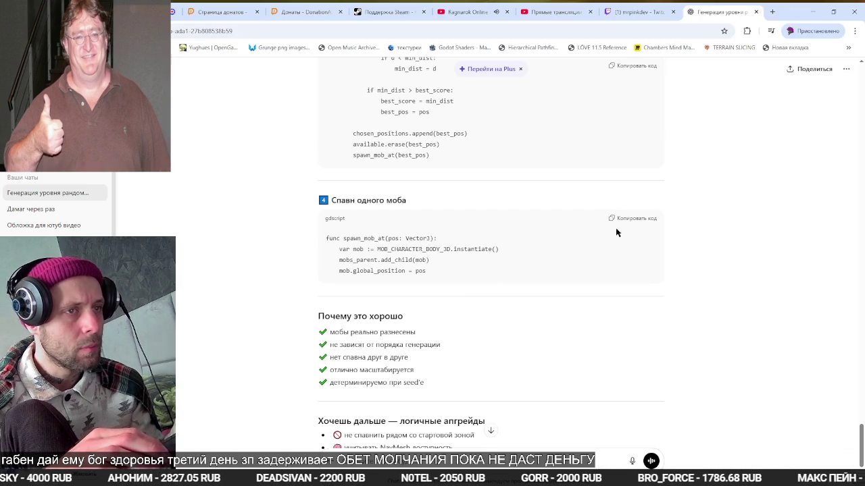
pyautogui.hotkey('alt', 'Tab')
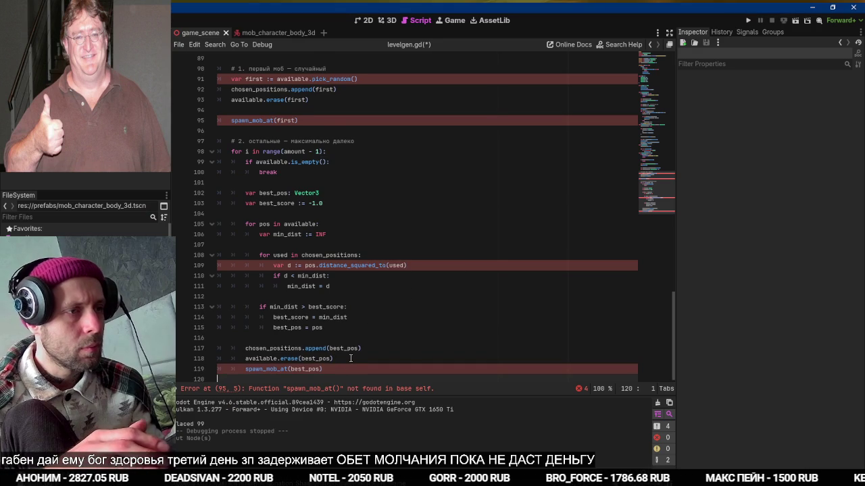
# Paste spawn_mob_at at the end and change := to = for var d and var mob
pyautogui.hotkey('ctrl', 'v')
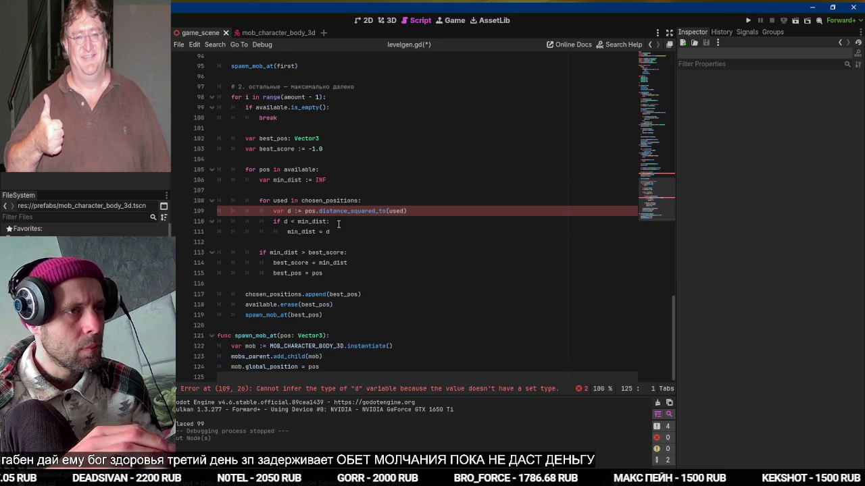
pyautogui.click(298, 212)
pyautogui.press('BackSpace')
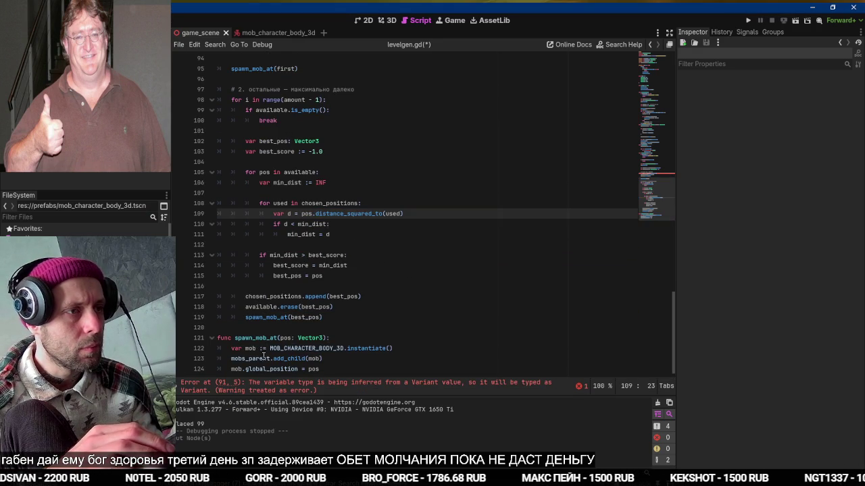
pyautogui.click(259, 348)
pyautogui.press('BackSpace')
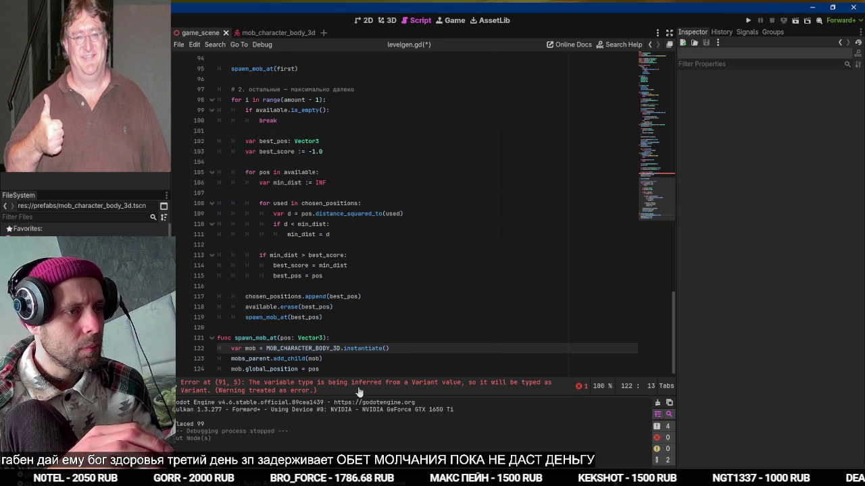
# Check line 91, save levelgen.gd and run the game with F5 to test mob spawning
pyautogui.click(359, 389)
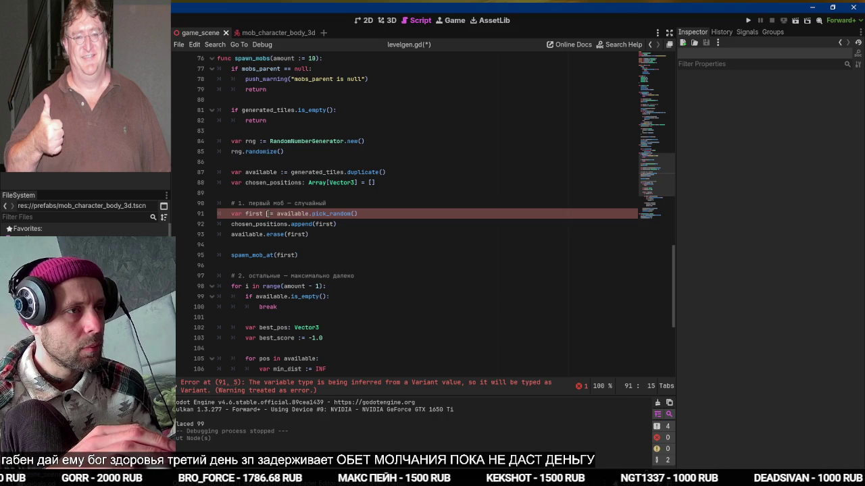
pyautogui.hotkey('ctrl', 's')
pyautogui.press('F5')
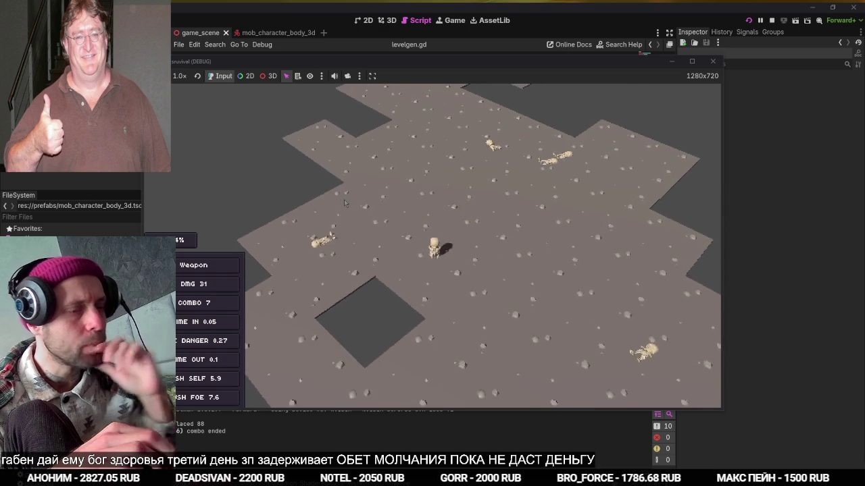
# Stop the running game with F8 and glance at the ChatGPT chat
pyautogui.press('F8')
pyautogui.hotkey('alt', 'Tab')
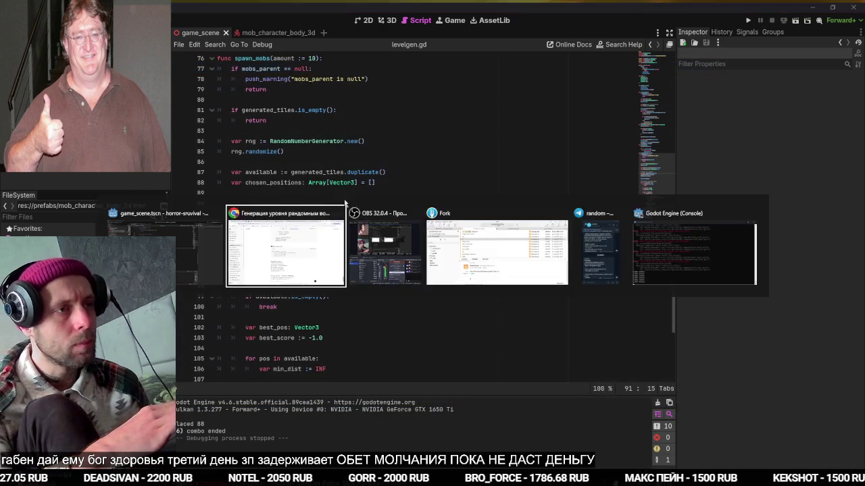
pyautogui.hotkey('alt', 'Tab')
# Scroll to func _ready and add an empty line after the spawn_mobs call
pyautogui.scroll(10, 361, 188)
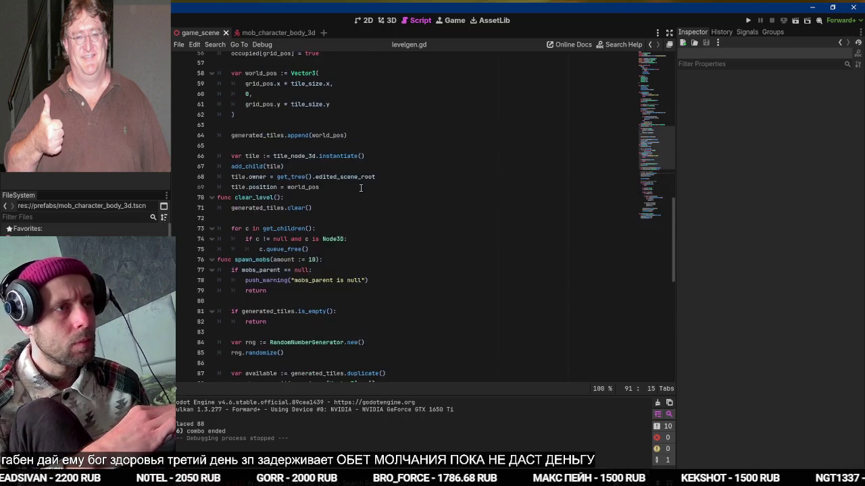
pyautogui.scroll(5, 361, 187)
pyautogui.scroll(-3, 361, 188)
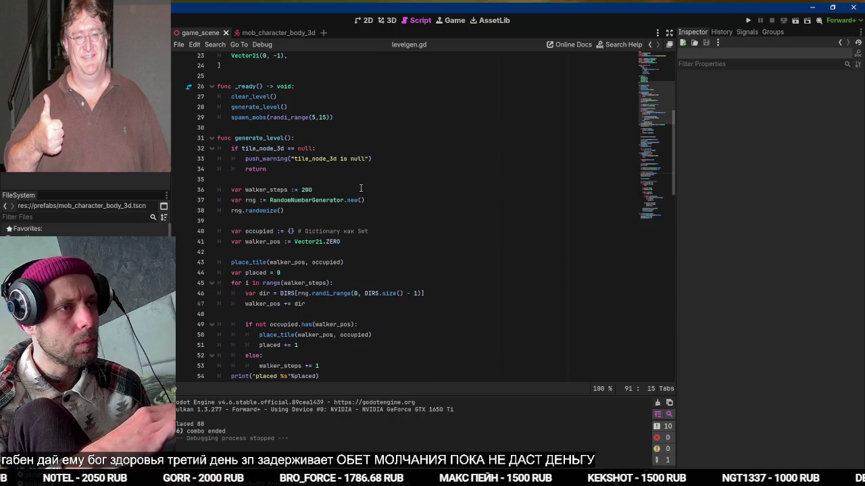
pyautogui.scroll(-10, 361, 188)
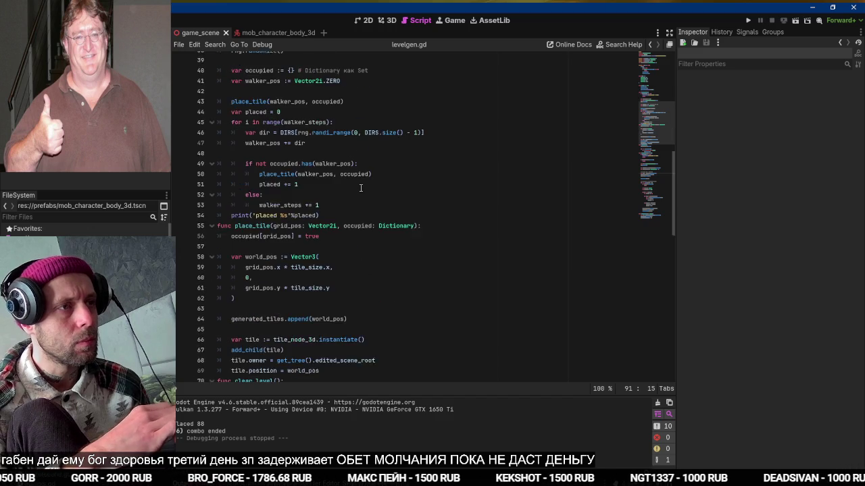
pyautogui.scroll(13, 361, 188)
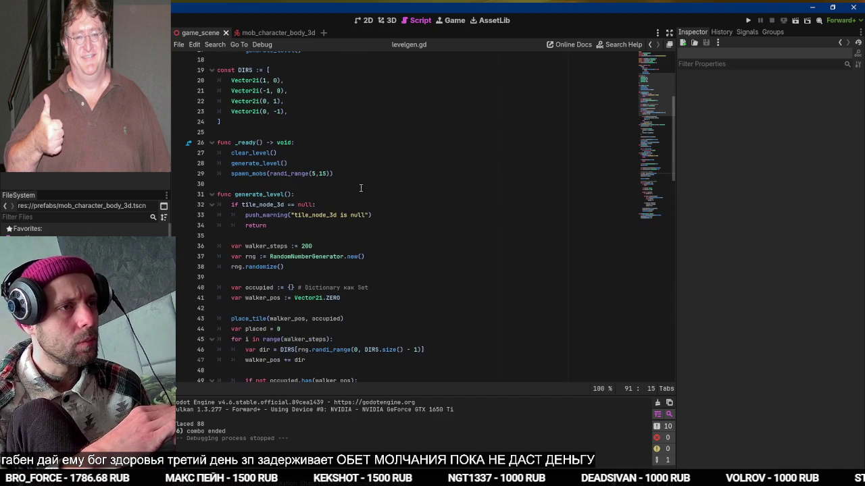
pyautogui.click(354, 175)
pyautogui.press('Return')
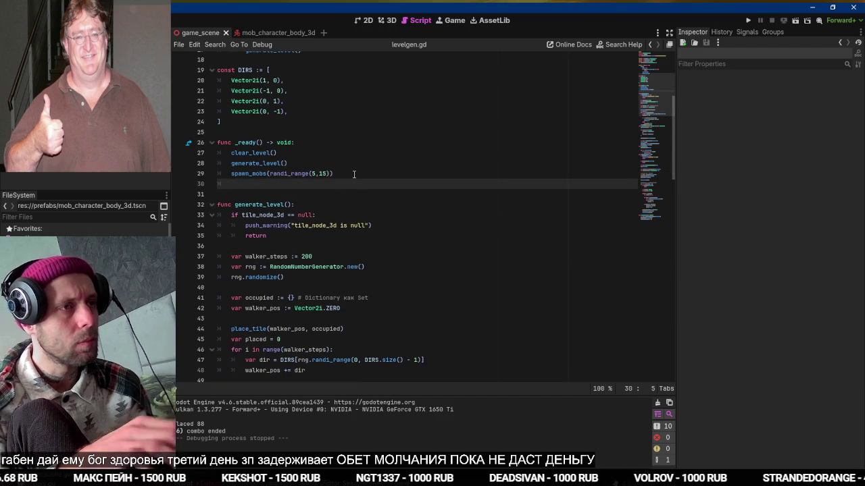
pyautogui.write('здфсу')
# Add place_level_entrance() and place_level_exit() calls in _ready after the spawn_mobs call
pyautogui.press('BackSpace')
pyautogui.press('BackSpace')
pyautogui.press('BackSpace')
pyautogui.press('super+space')
pyautogui.write('pla')
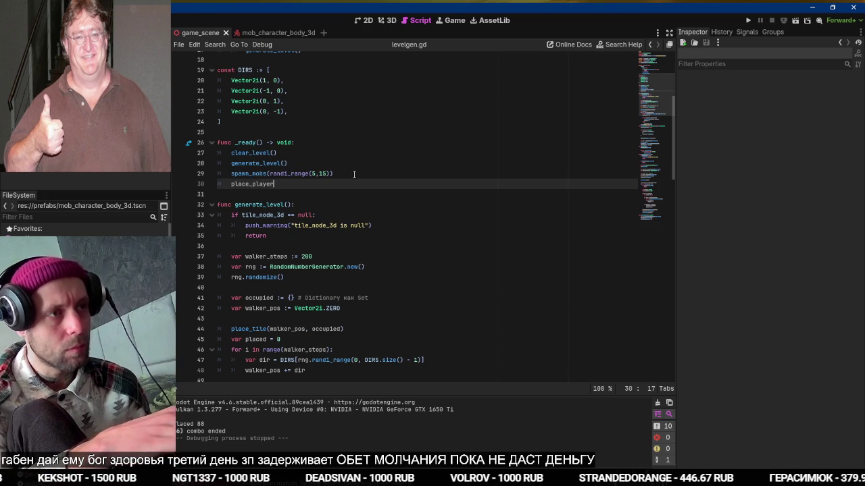
pyautogui.press('Return')
pyautogui.hotkey('ctrl', 'z')
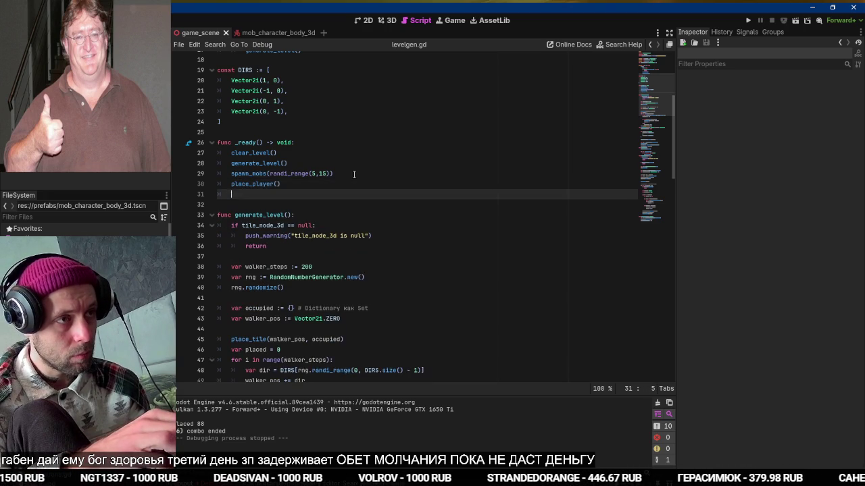
pyautogui.write('place_level_exit(')
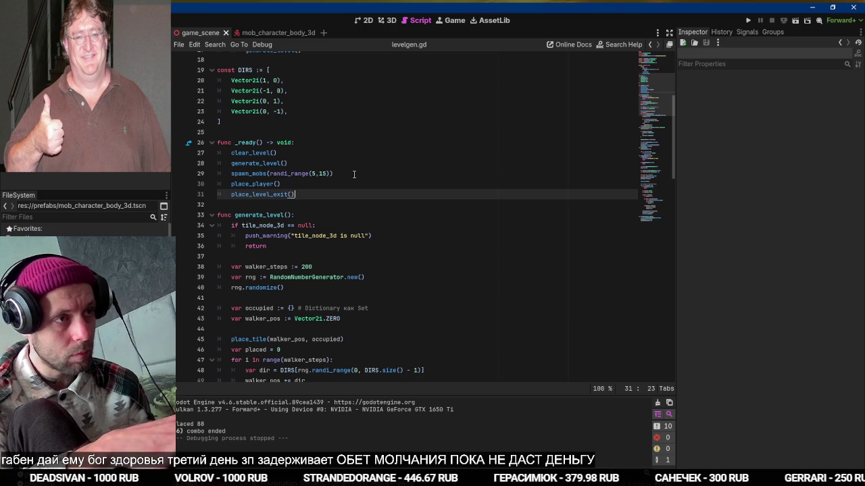
pyautogui.press('Up')
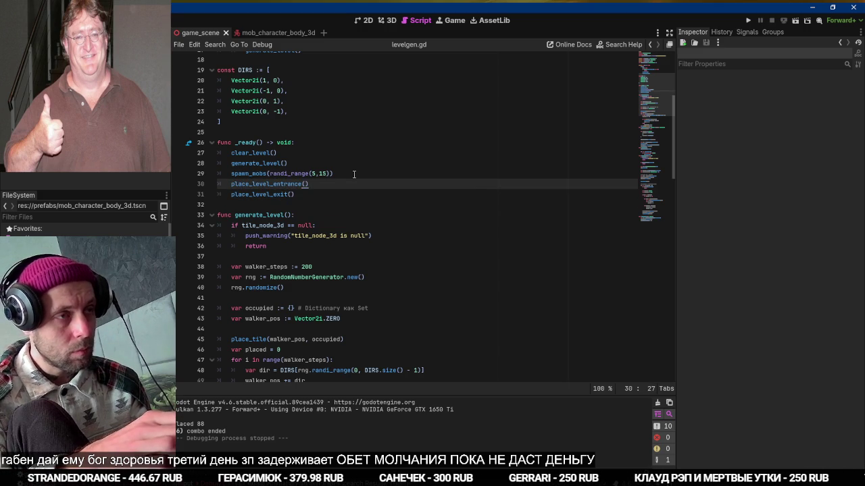
# Copy the two new call lines and jump to the end of the script
pyautogui.press('Up')
pyautogui.hotkey('shift', 'Down')
pyautogui.hotkey('shift', 'Down')
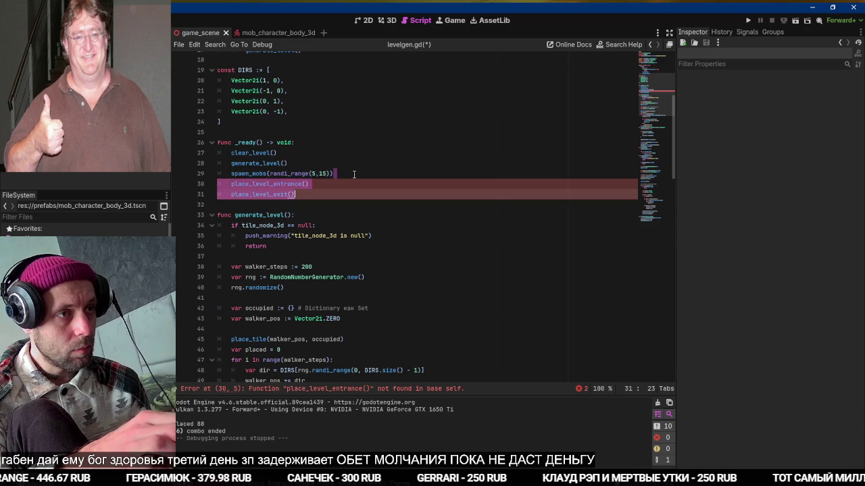
pyautogui.hotkey('ctrl', 'End')
# Create func stubs place_level_entrance() and place_level_exit(), each with a colon and pass
pyautogui.write('fu')
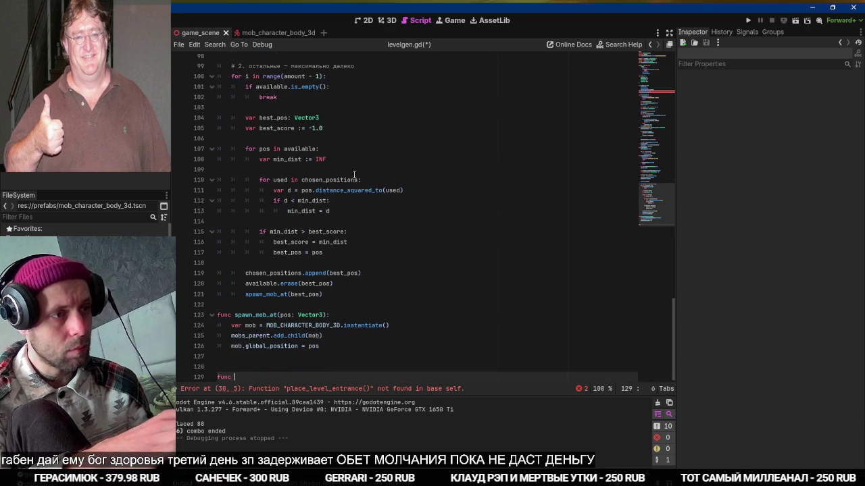
pyautogui.hotkey('ctrl', 'v')
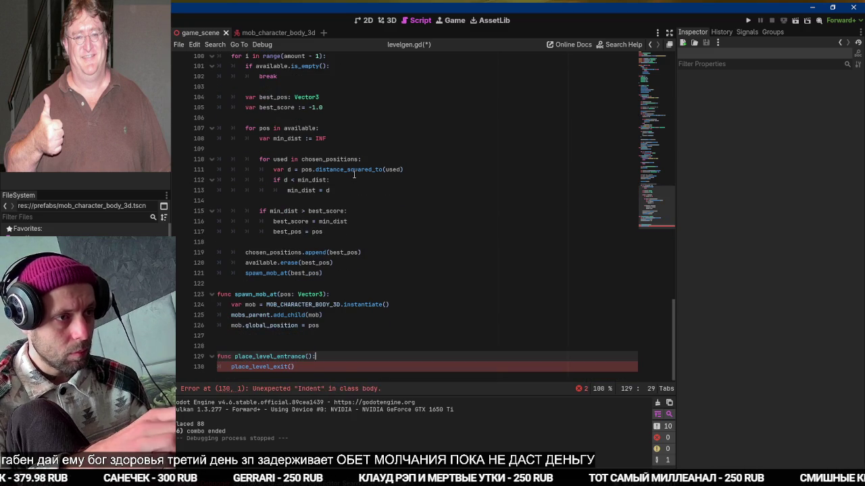
pyautogui.write(':')
pyautogui.press('Down')
pyautogui.press('Home')
pyautogui.write('pass')
pyautogui.press('Return')
pyautogui.press('End')
pyautogui.write(':')
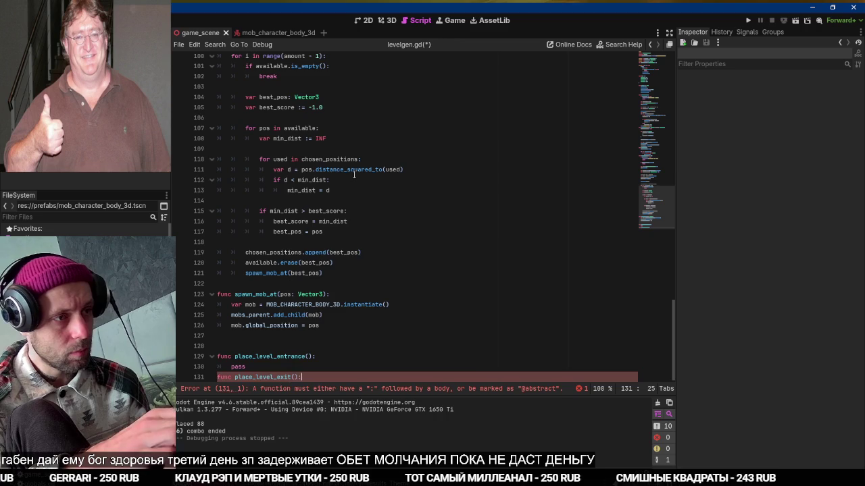
pyautogui.press('Return')
pyautogui.write('pass')
# Write tile-finding plan comments in the entrance function and copy them into the exit function
pyautogui.press('Up')
pyautogui.press('Up')
pyautogui.press('Up')
pyautogui.press('End')
pyautogui.press('Return')
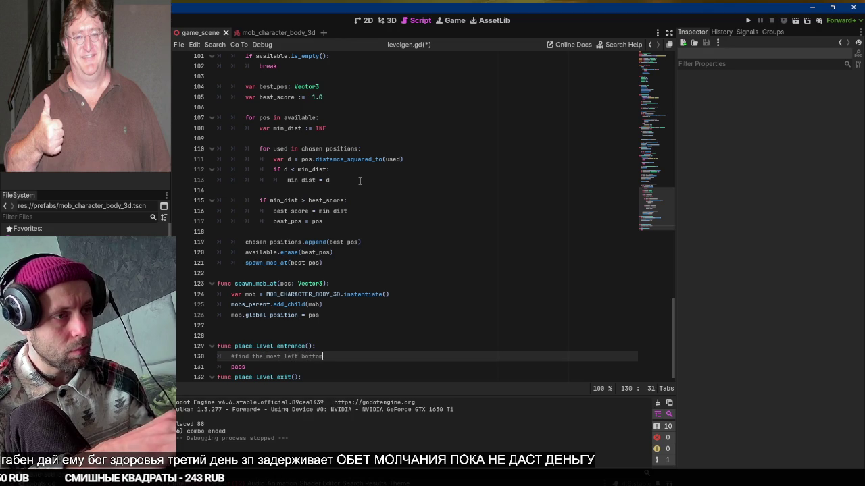
pyautogui.press('Return')
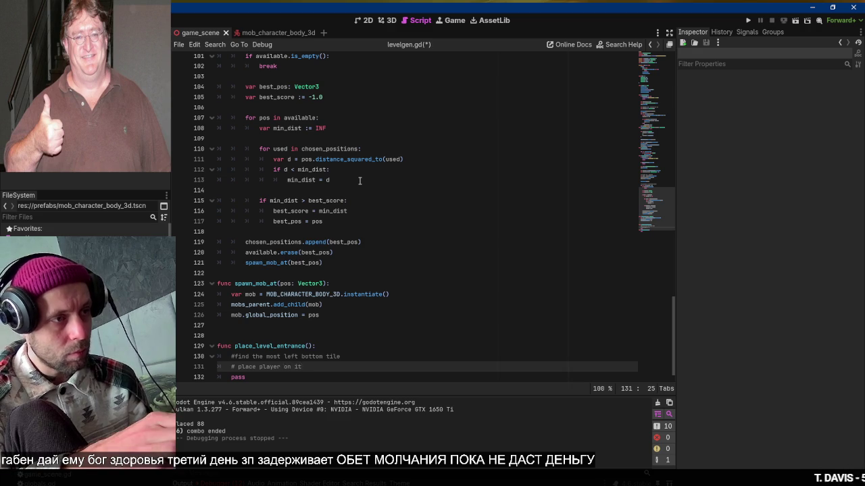
pyautogui.press('Up')
pyautogui.press('Up')
pyautogui.hotkey('shift', 'Down')
pyautogui.hotkey('ctrl', 'z')
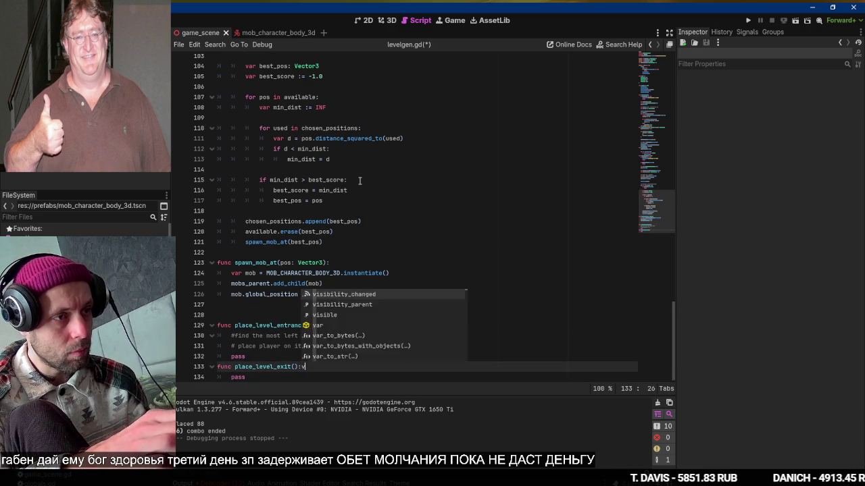
pyautogui.hotkey('ctrl', 'z')
# Reword exit comments to 'farthest from level entrance tile' and 'level exit', save, and open floor_tile_big_grate's import settings
pyautogui.hotkey('shift', 'End')
pyautogui.write('ti')
pyautogui.write('te')
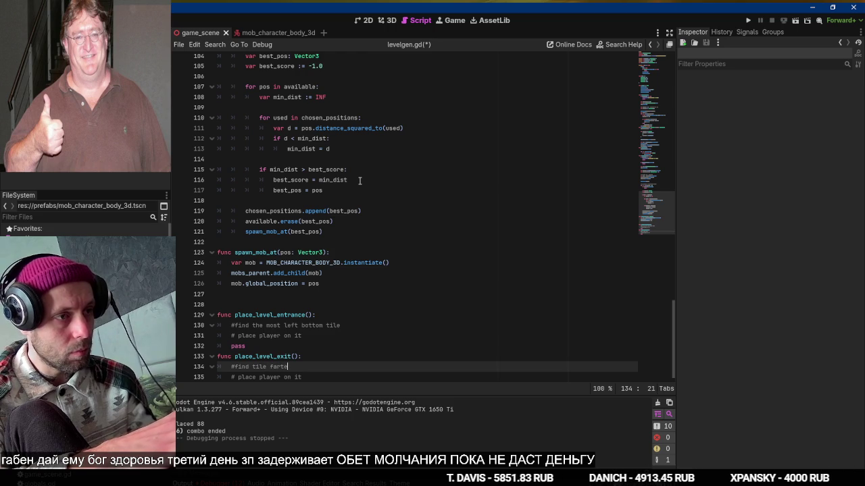
pyautogui.press('BackSpace')
pyautogui.write('hest from level entrance tile')
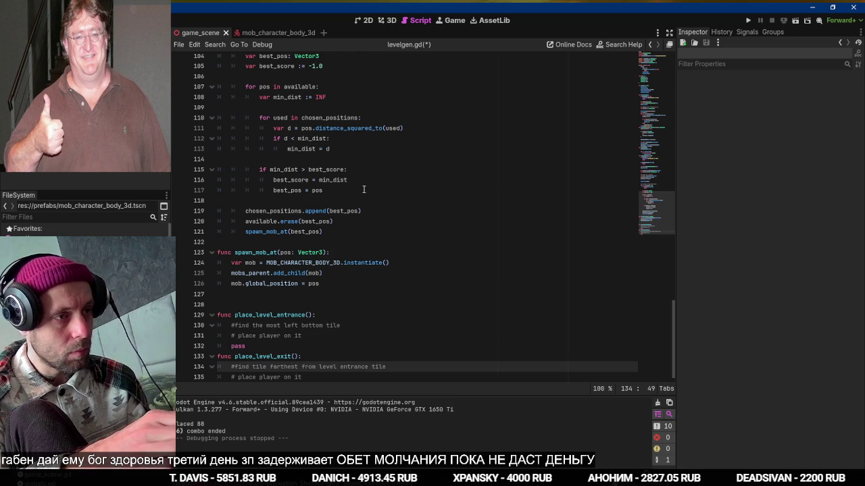
pyautogui.press('Down')
pyautogui.hotkey('ctrl', 'shift', 'Left')
pyautogui.hotkey('ctrl', 'shift', 'Left')
pyautogui.hotkey('ctrl', 'shift', 'Left')
pyautogui.write('level exit')
pyautogui.hotkey('ctrl', 's')
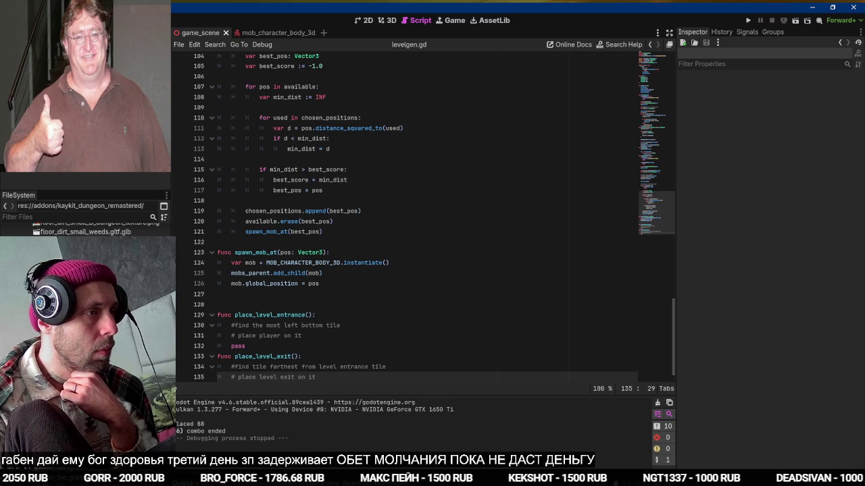
pyautogui.press('Return')
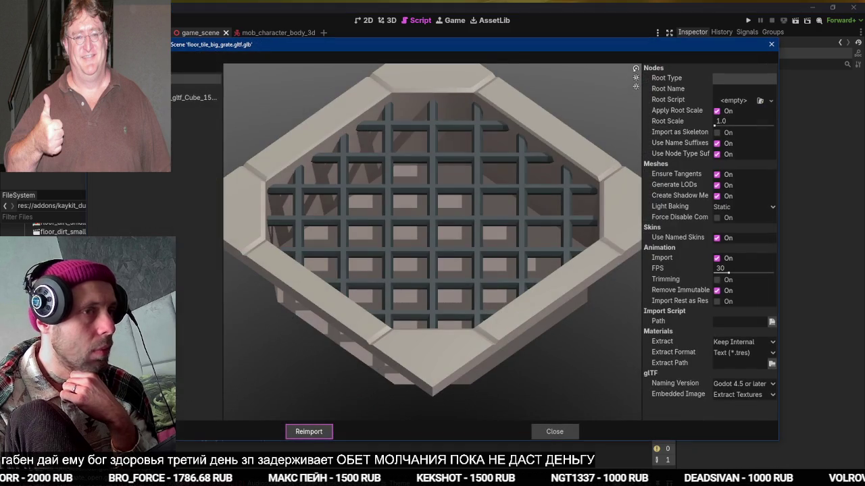
# Preview the import settings of the big grate, grate and extra-large grate floor tiles
pyautogui.press('Escape')
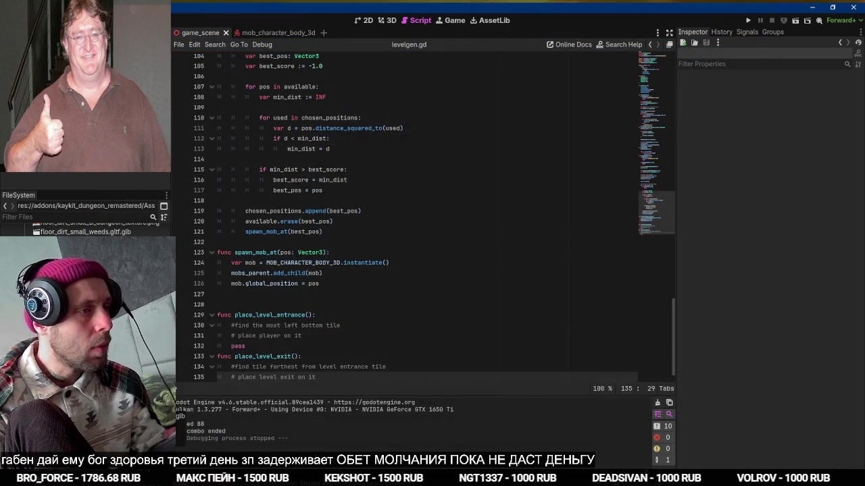
pyautogui.press('Return')
pyautogui.press('Escape')
pyautogui.press('Down')
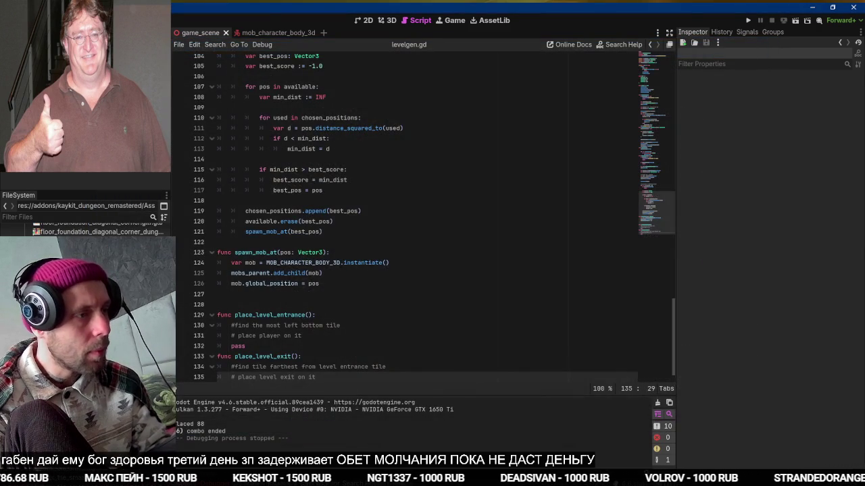
pyautogui.press('Return')
pyautogui.press('Escape')
pyautogui.press('Return')
pyautogui.press('Escape')
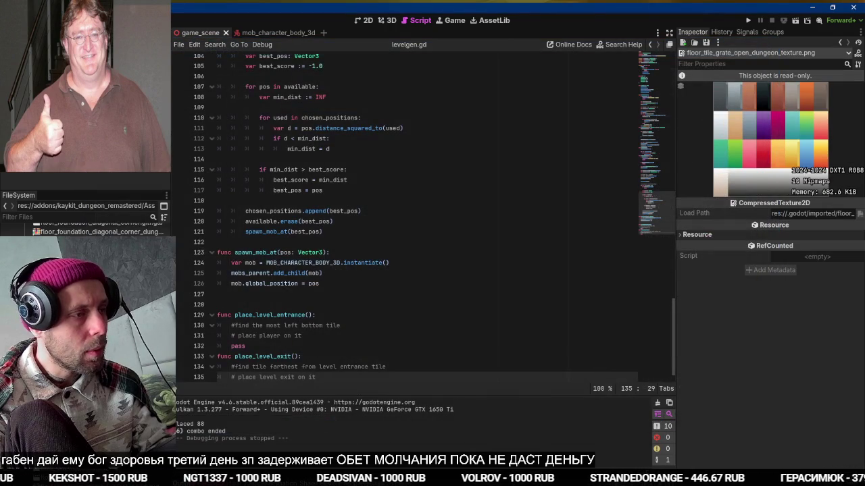
pyautogui.press('Return')
pyautogui.press('Escape')
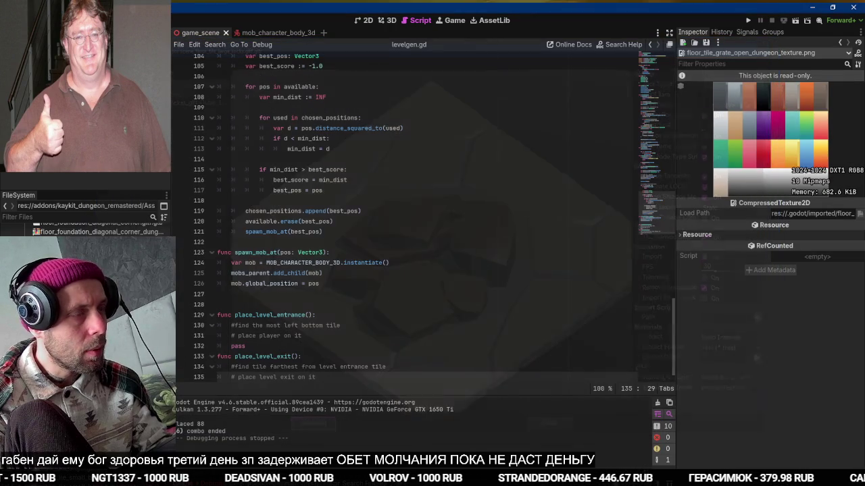
pyautogui.press('Down')
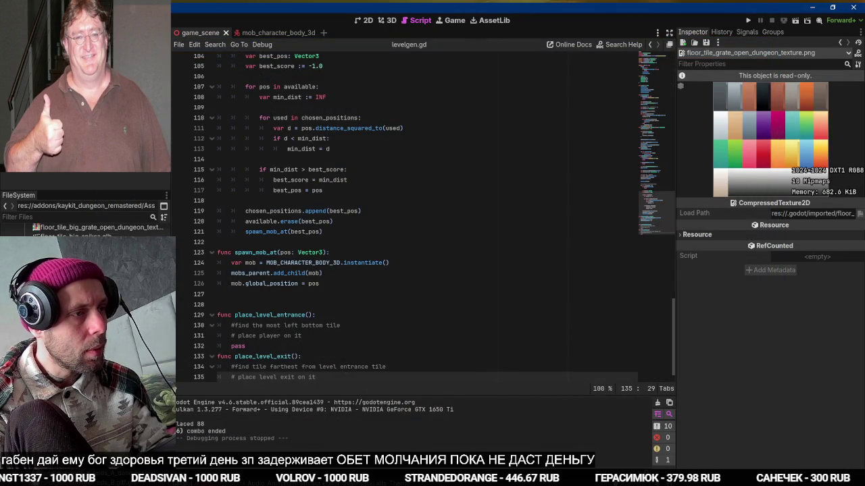
pyautogui.press('Down')
pyautogui.press('Down')
pyautogui.press('Down')
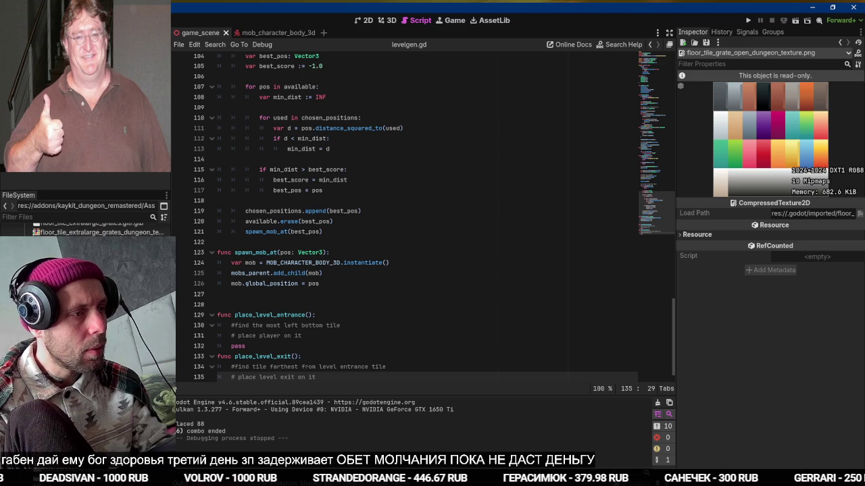
pyautogui.press('Return')
pyautogui.press('Escape')
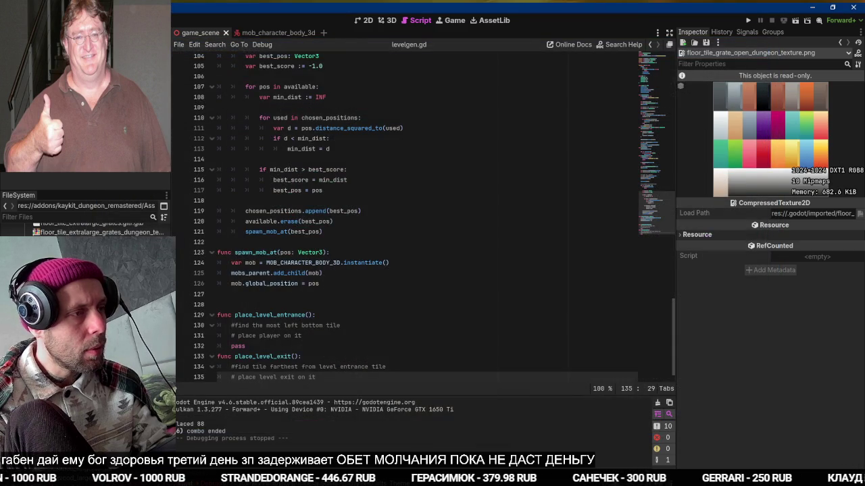
# Step down the KayKit asset list, previewing the broken tile, barrel and stairs imports
pyautogui.press('Down')
pyautogui.press('Down')
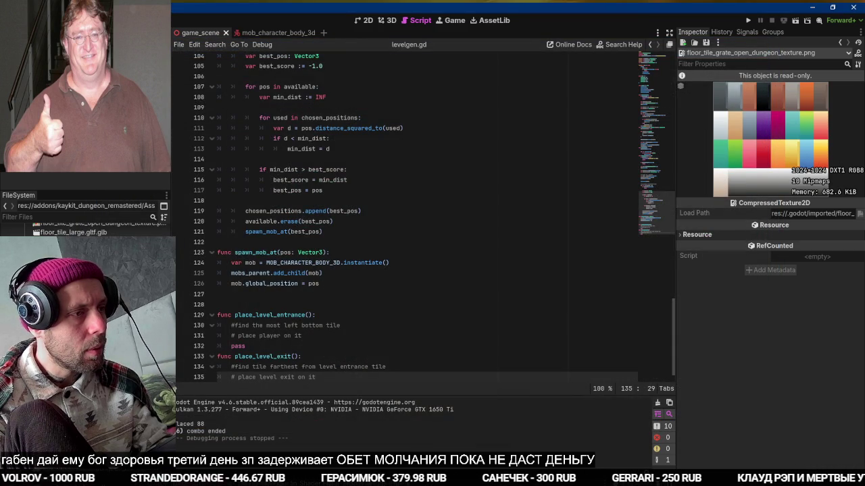
pyautogui.press('Return')
pyautogui.press('Escape')
pyautogui.press('Down')
pyautogui.press('Down')
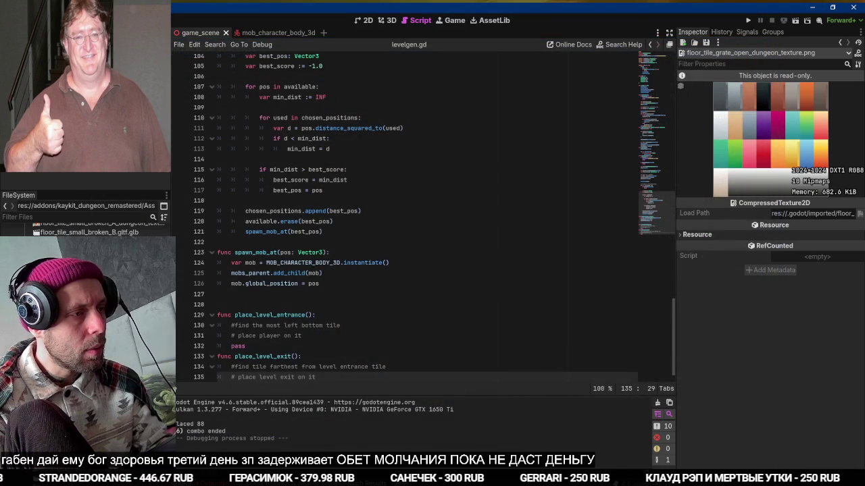
pyautogui.press('Return')
pyautogui.press('Escape')
pyautogui.press('Down')
pyautogui.press('Down')
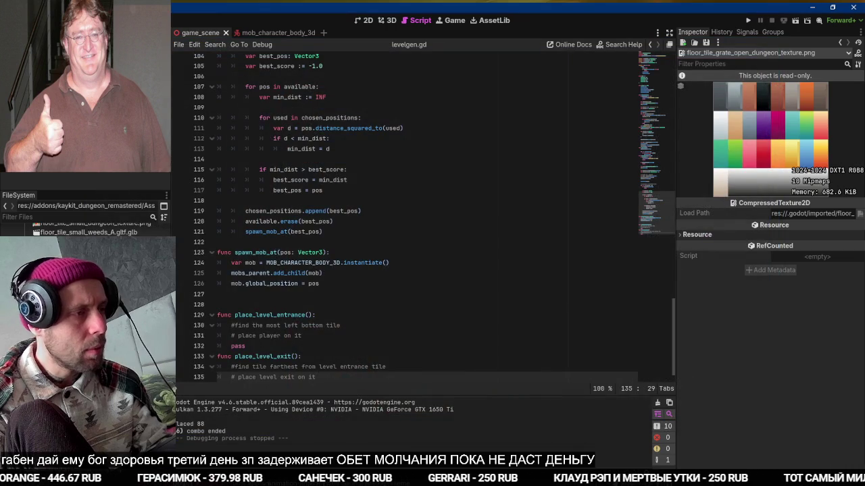
pyautogui.press('Down')
pyautogui.press('Down')
pyautogui.press('Down')
pyautogui.press('Down')
pyautogui.press('Down')
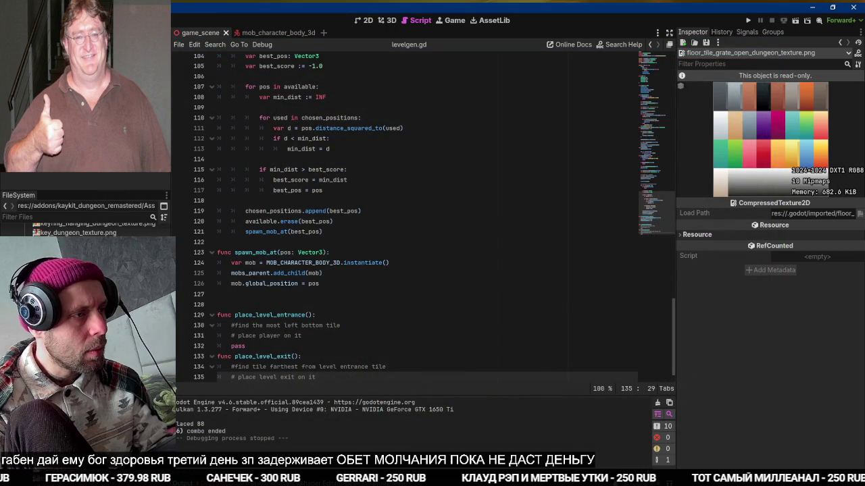
pyautogui.press('Down')
pyautogui.press('Down')
pyautogui.press('Down')
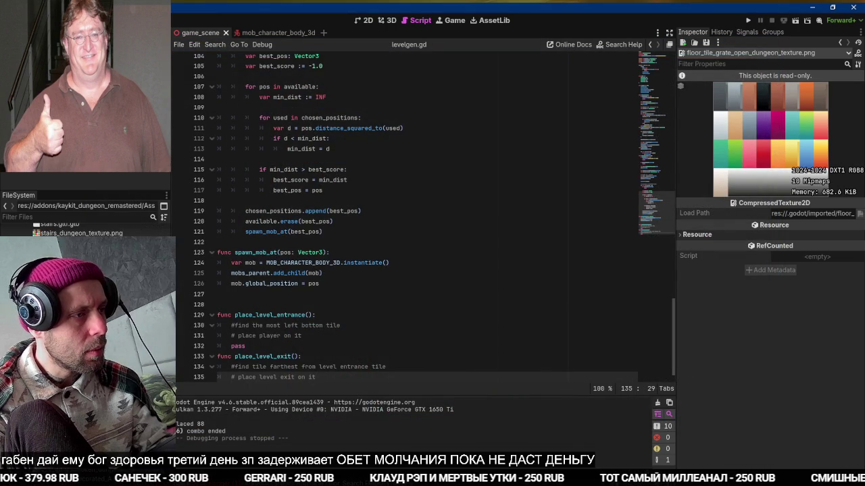
pyautogui.press('Return')
pyautogui.press('Escape')
pyautogui.press('Down')
pyautogui.press('Down')
pyautogui.press('Down')
pyautogui.press('Down')
pyautogui.press('Down')
pyautogui.press('Down')
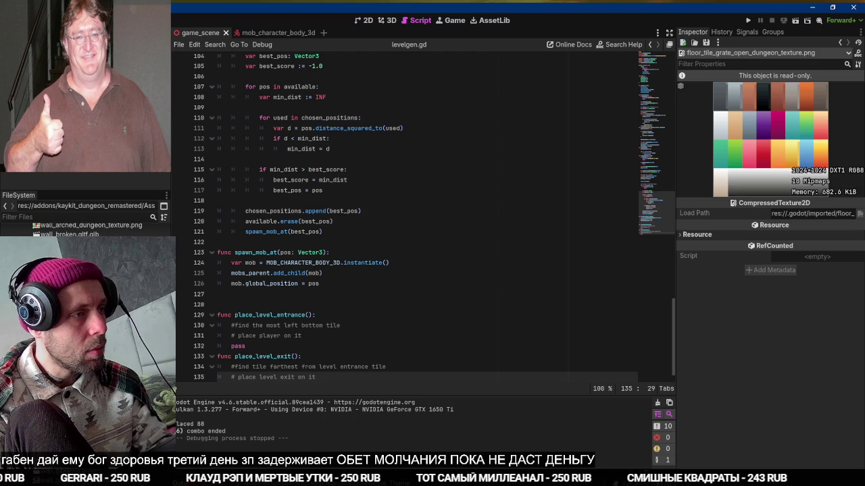
pyautogui.press('Down')
pyautogui.press('Down')
pyautogui.press('Down')
# Rotate the wall_doorway import preview to inspect it, then open the quick scene picker
pyautogui.press('Return')
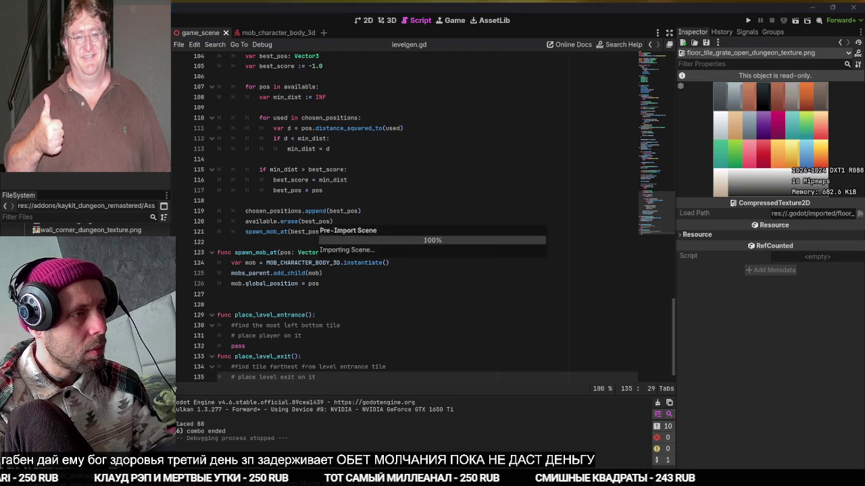
pyautogui.scroll(3, 521, 289)
pyautogui.moveTo(489, 290)
pyautogui.mouseDown()
pyautogui.moveTo(553, 272)
pyautogui.moveTo(439, 273)
pyautogui.moveTo(487, 284)
pyautogui.moveTo(454, 292)
pyautogui.moveTo(487, 269)
pyautogui.moveTo(395, 277)
pyautogui.moveTo(486, 281)
pyautogui.moveTo(432, 280)
pyautogui.moveTo(456, 281)
pyautogui.mouseUp()
pyautogui.press('Escape')
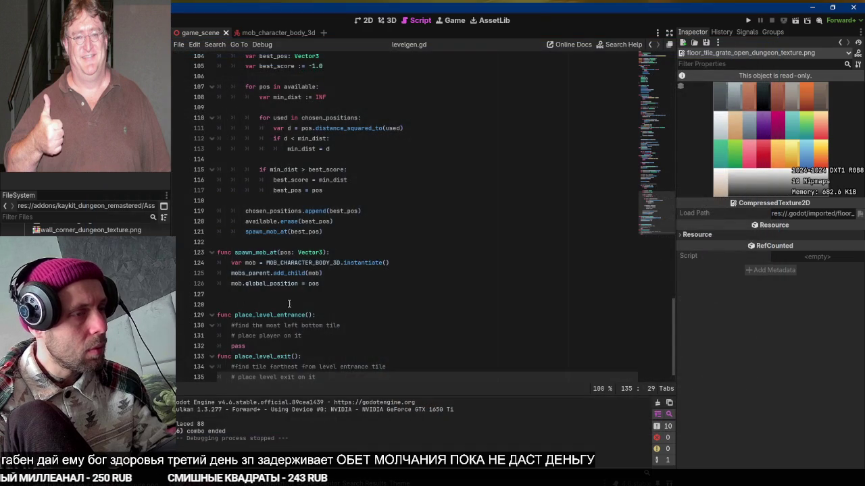
pyautogui.scroll(-1, 289, 305)
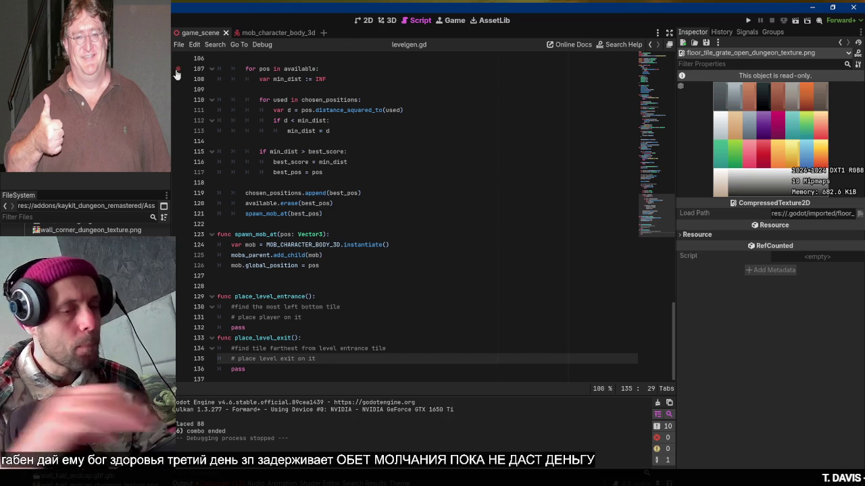
pyautogui.hotkey('ctrl', 'shift', 'o')
pyautogui.press('super+space')
# Open the tile_node_3d scene and orbit the 3D view to face its doorway
pyautogui.write('tile')
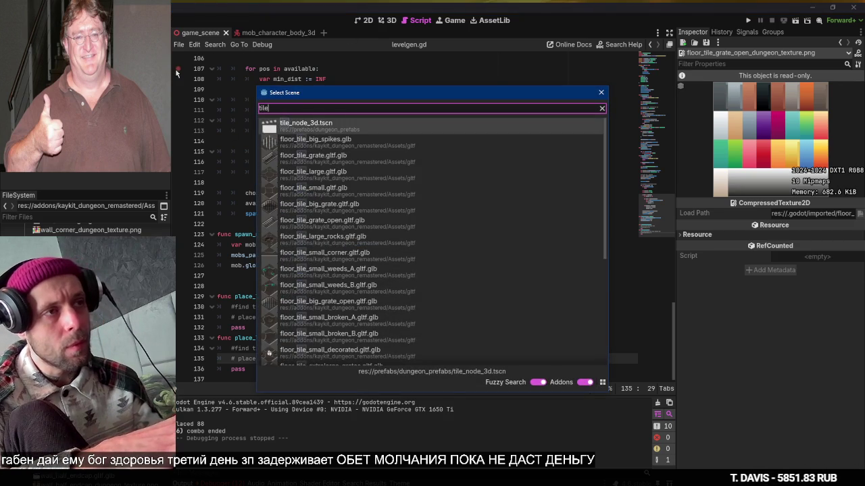
pyautogui.press('Return')
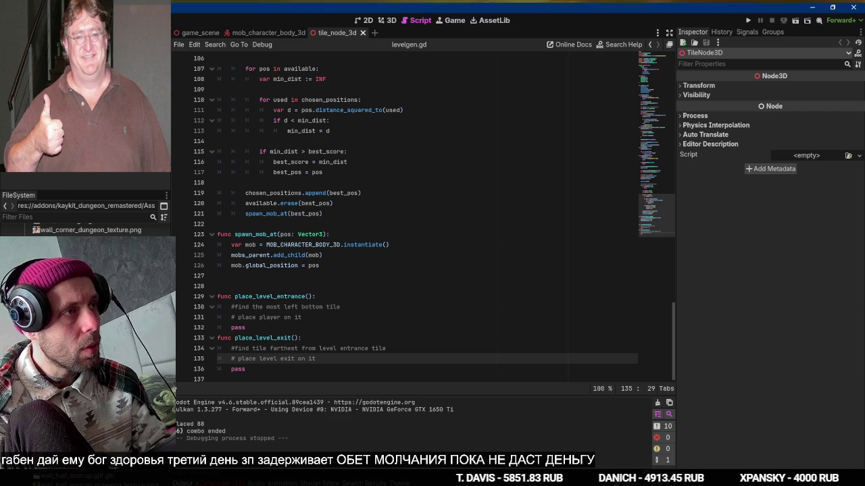
pyautogui.click(388, 21)
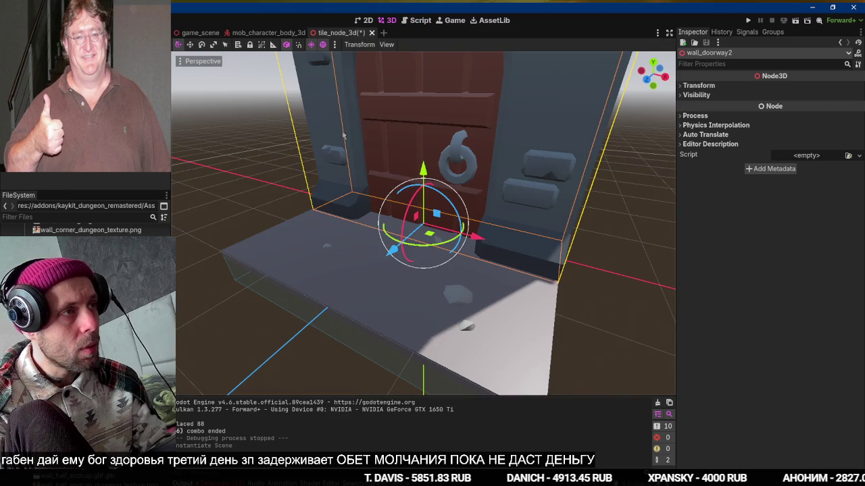
pyautogui.scroll(-5, 343, 135)
pyautogui.scroll(5, 302, 148)
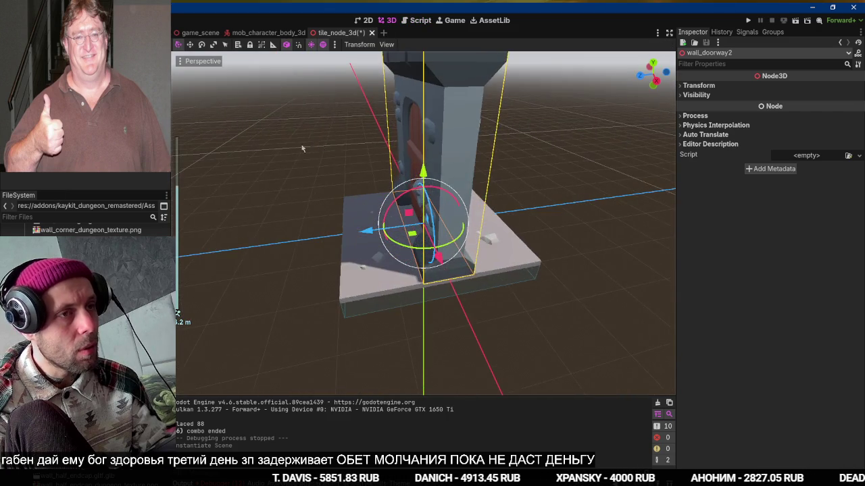
pyautogui.moveTo(302, 148)
pyautogui.mouseDown()
pyautogui.moveTo(236, 115)
pyautogui.moveTo(397, 154)
pyautogui.mouseUp()
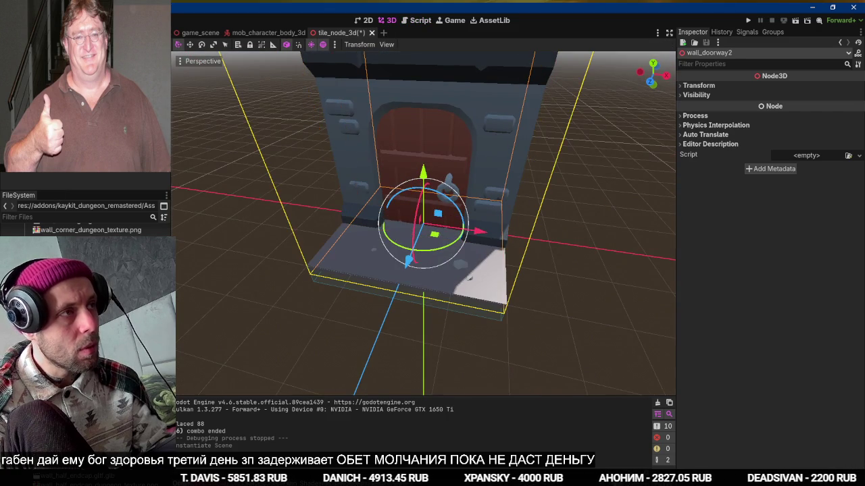
# Attach a new script saved as res://scripts/dungeon_tile_3d.gd to the root TileNode3D node
pyautogui.click(135, 67)
pyautogui.click(149, 43)
pyautogui.click(520, 187)
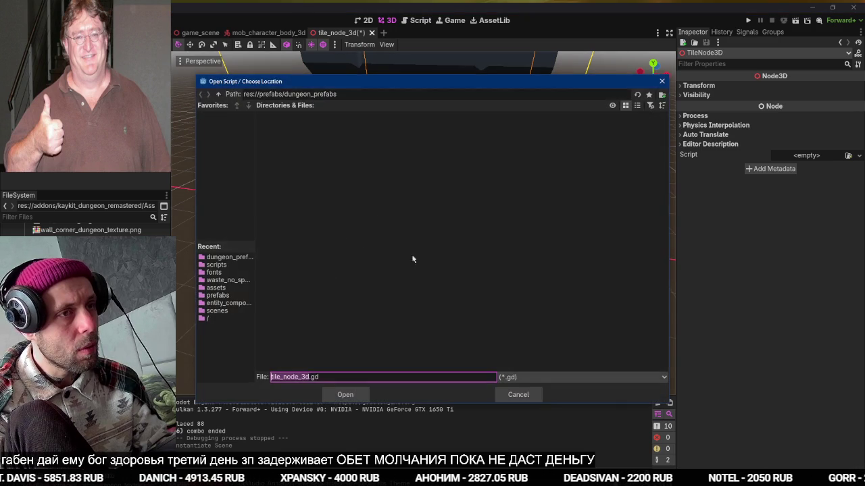
pyautogui.click(216, 264)
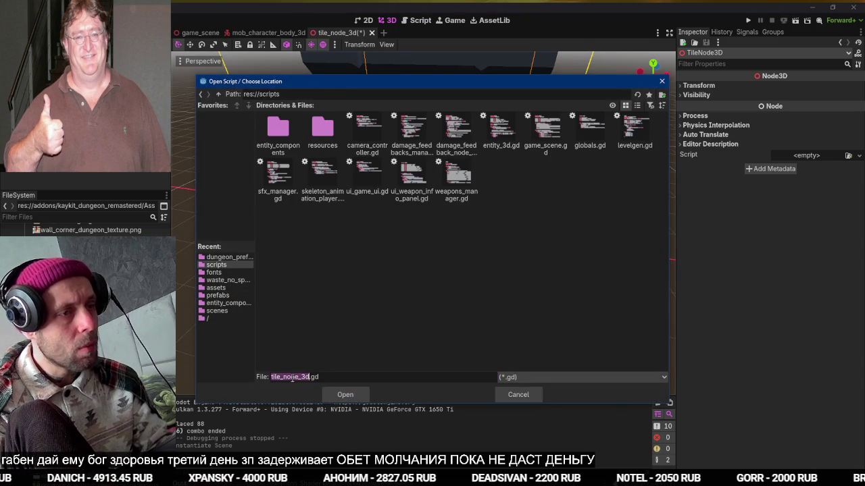
pyautogui.write('dungeon_tile')
pyautogui.press('Return')
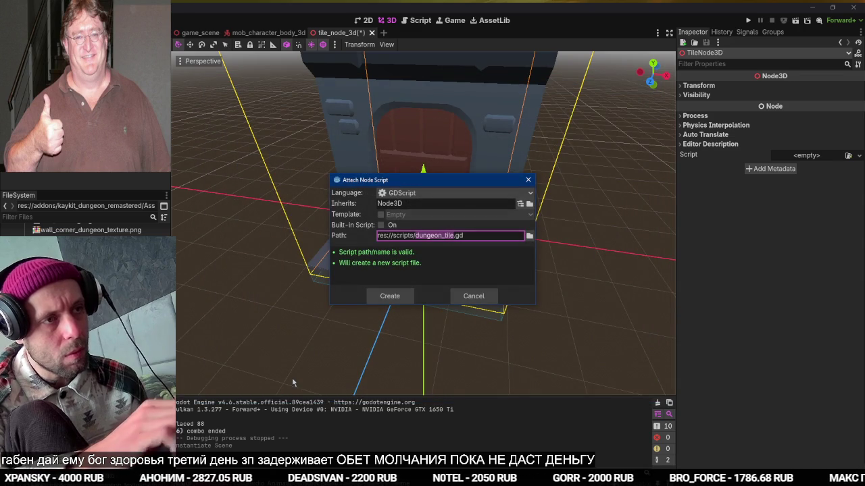
pyautogui.press('Right')
pyautogui.write('_3d')
pyautogui.press('Return')
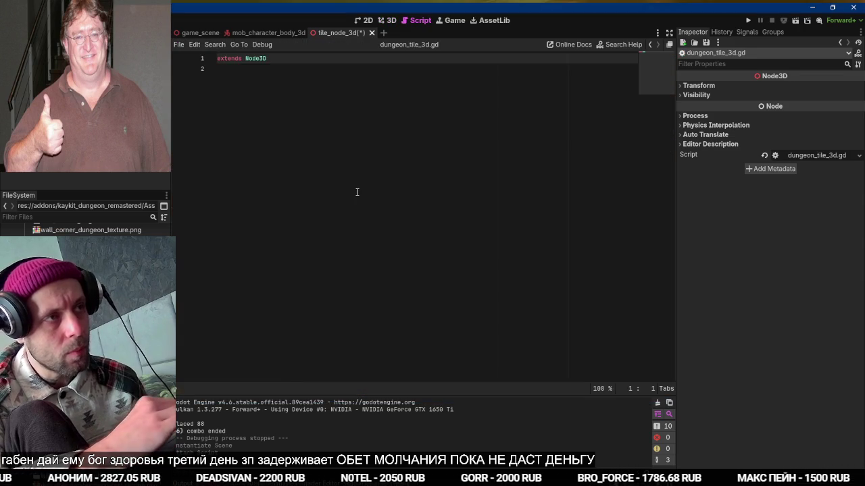
# Add class_name DungeonTile3D and an exported dungeon_exit_door : Node3D variable, then save
pyautogui.press('Down')
pyautogui.write('class_name Dung')
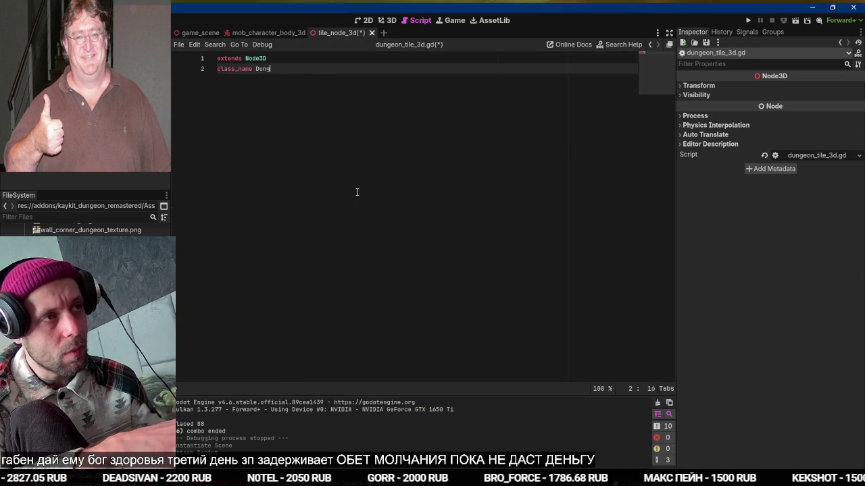
pyautogui.write('eonTile3D')
pyautogui.hotkey('ctrl', 's')
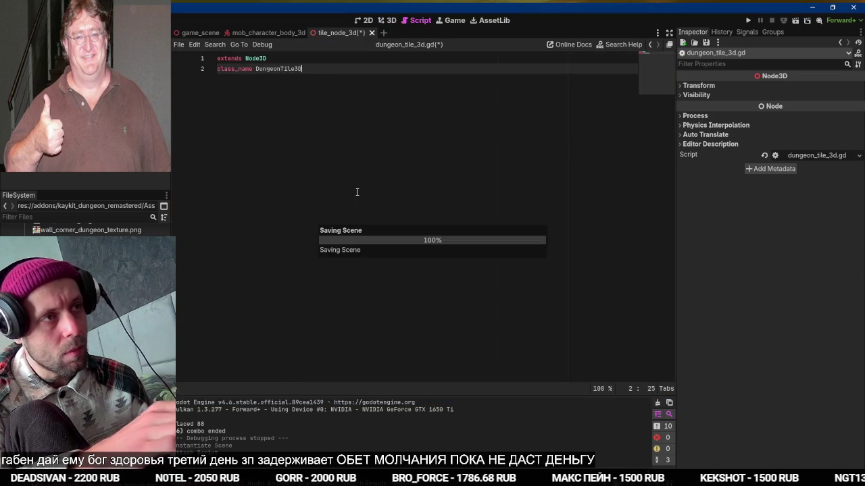
pyautogui.press('Return')
pyautogui.press('Return')
pyautogui.hotkey('ctrl', 's')
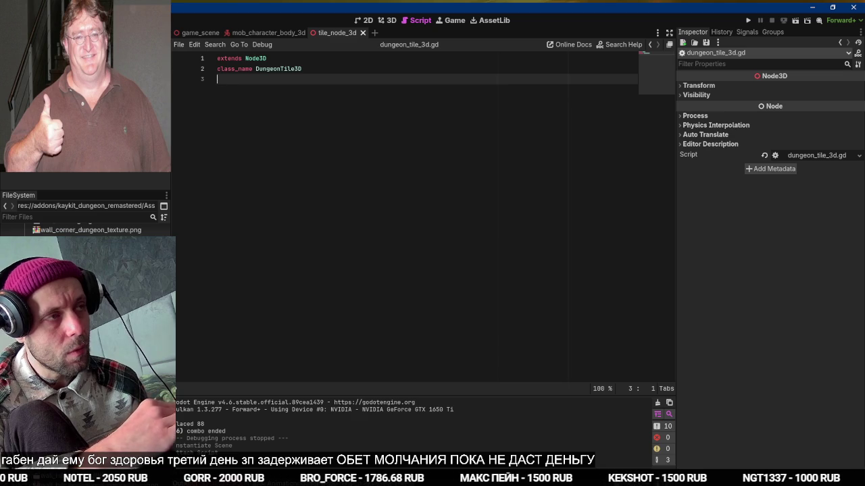
pyautogui.press('Return')
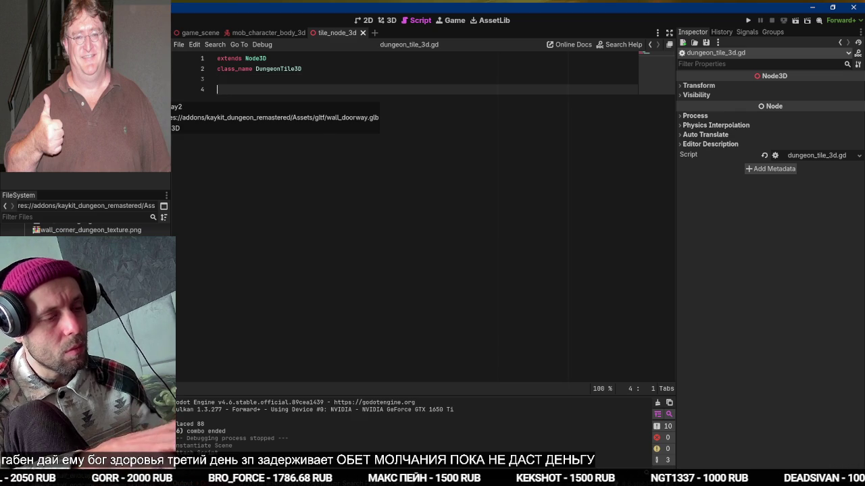
pyautogui.write('@export var d')
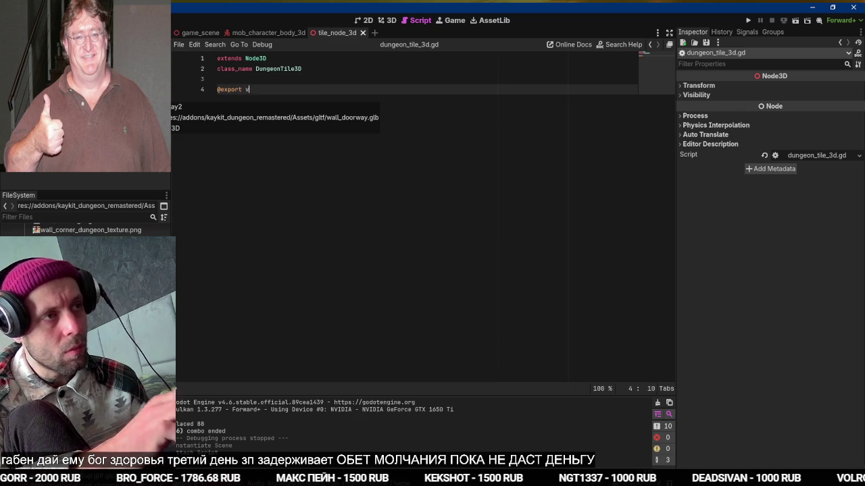
pyautogui.write('ungeon_exit_')
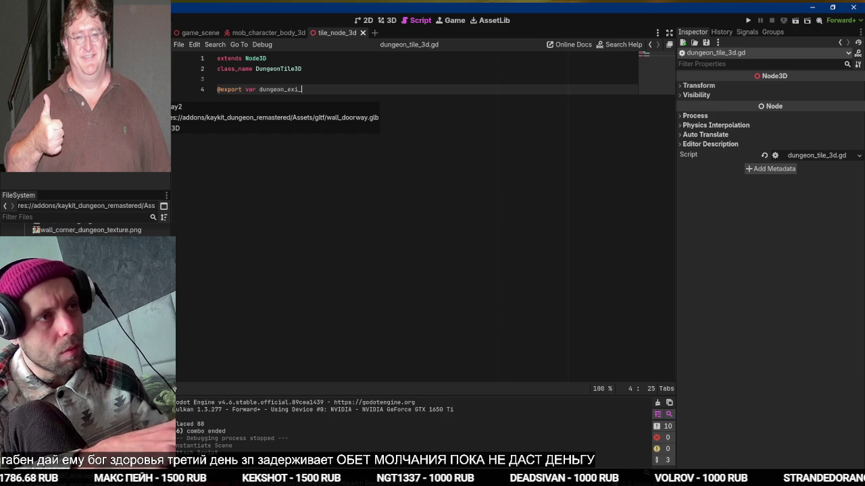
pyautogui.write('door : ')
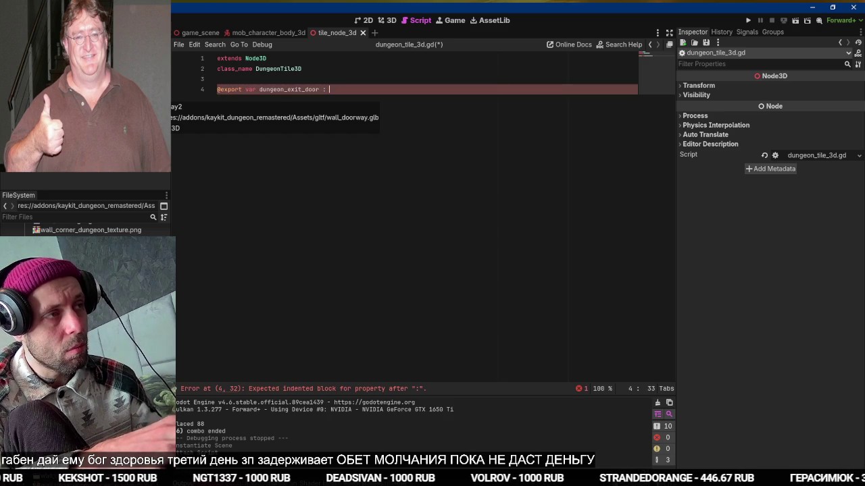
pyautogui.write('Node3D')
pyautogui.hotkey('ctrl', 's')
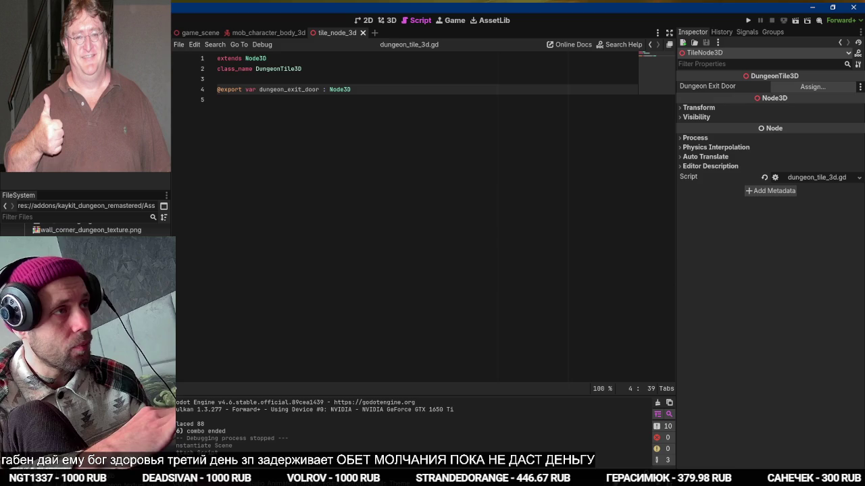
# Assign wall_doorway2 to the Dungeon Exit Door property and save the tile scene
pyautogui.moveTo(68, 81)
pyautogui.mouseDown()
pyautogui.moveTo(482, 102)
pyautogui.moveTo(473, 69)
pyautogui.moveTo(813, 87)
pyautogui.mouseUp()
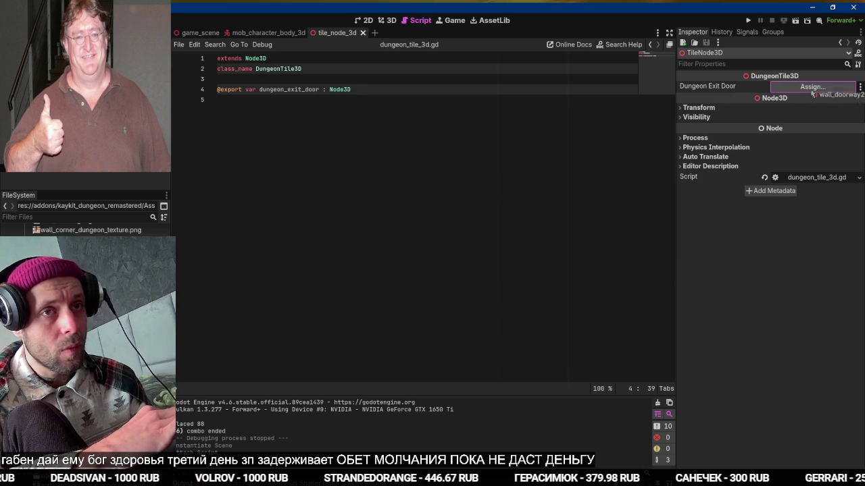
pyautogui.click(387, 21)
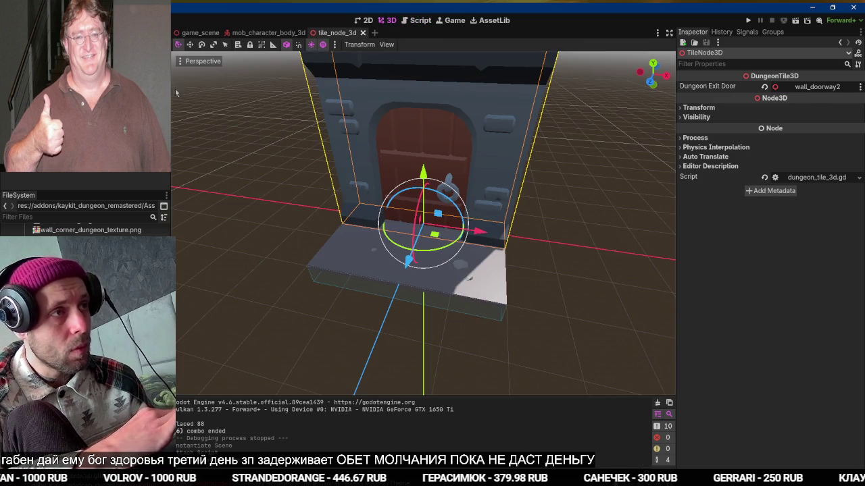
pyautogui.hotkey('ctrl', 's')
pyautogui.hotkey('ctrl', 'F3')
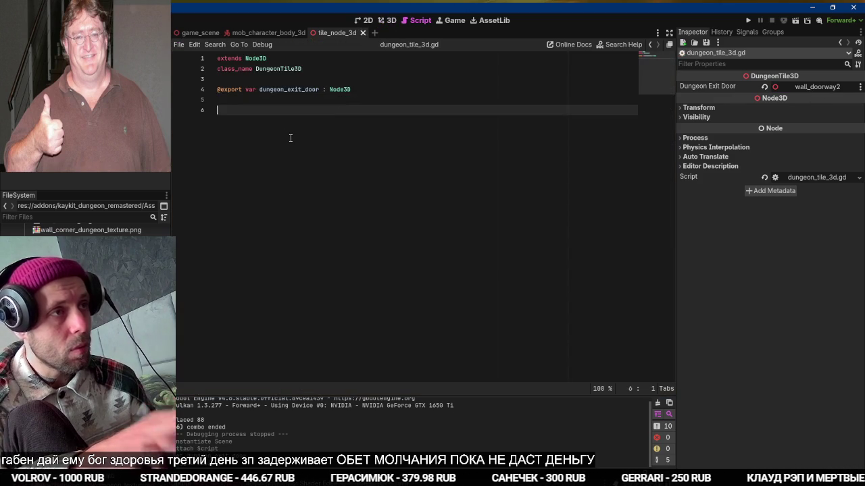
# Duplicate the exit door export as dungeon_entrance_door and save the script
pyautogui.write('func mar')
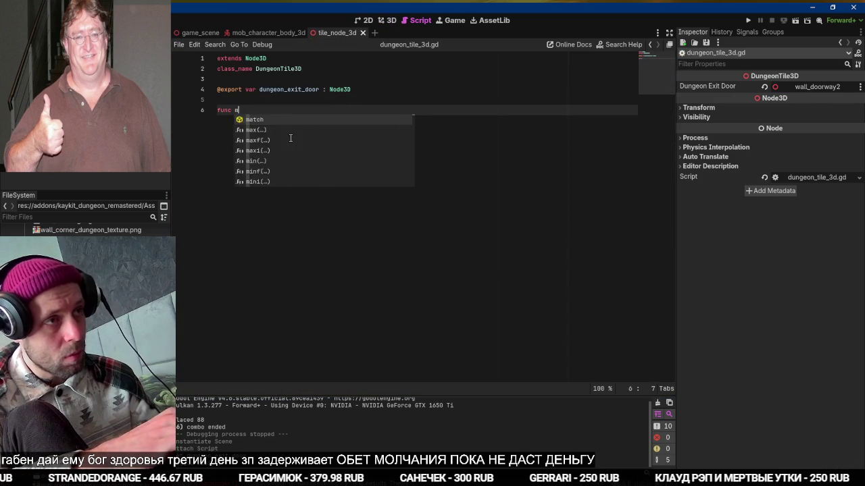
pyautogui.write('k_tile_as')
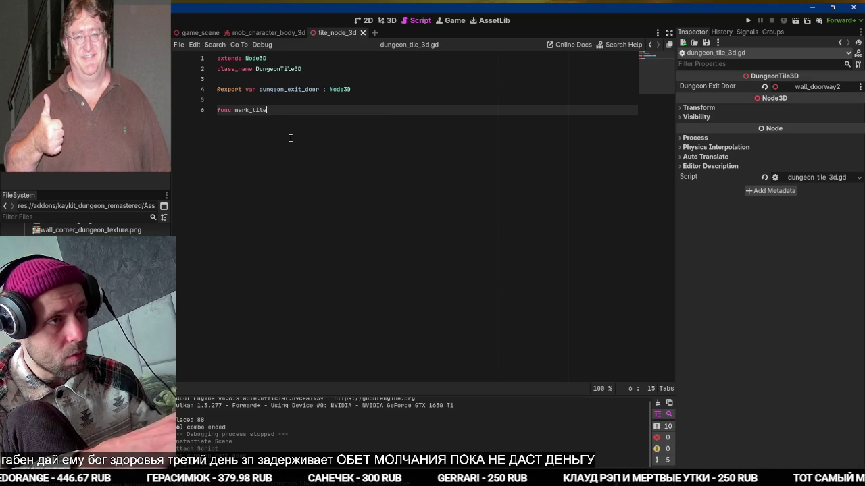
pyautogui.press('Up')
pyautogui.press('Up')
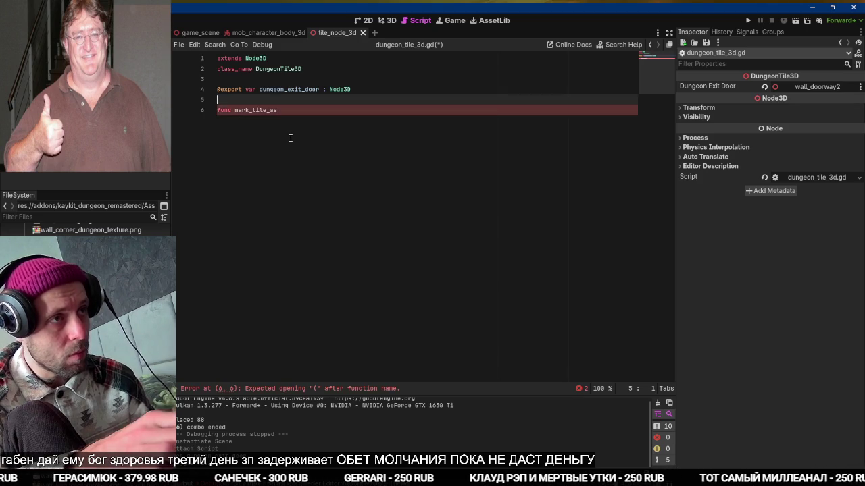
pyautogui.hotkey('ctrl', 'shift', 'd')
pyautogui.hotkey('shift', 'Right')
pyautogui.hotkey('shift', 'Right')
pyautogui.hotkey('shift', 'Right')
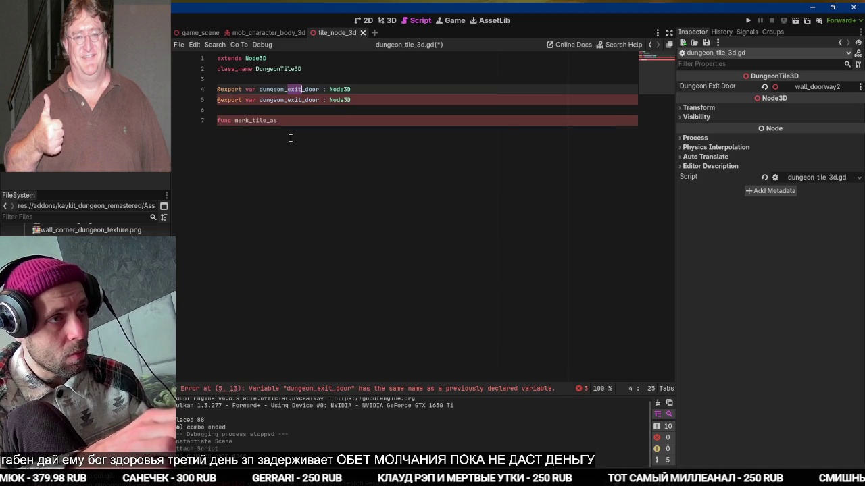
pyautogui.write('entrance')
pyautogui.hotkey('ctrl', 's')
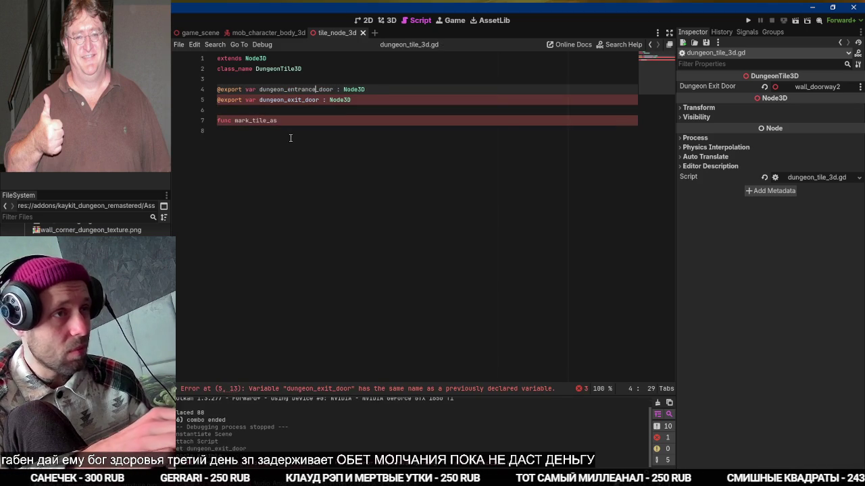
# Write mark_tile_as_entrance() and mark_tile_as_exit() stubs, each containing pass, and save
pyautogui.press('Down')
pyautogui.press('Down')
pyautogui.press('Down')
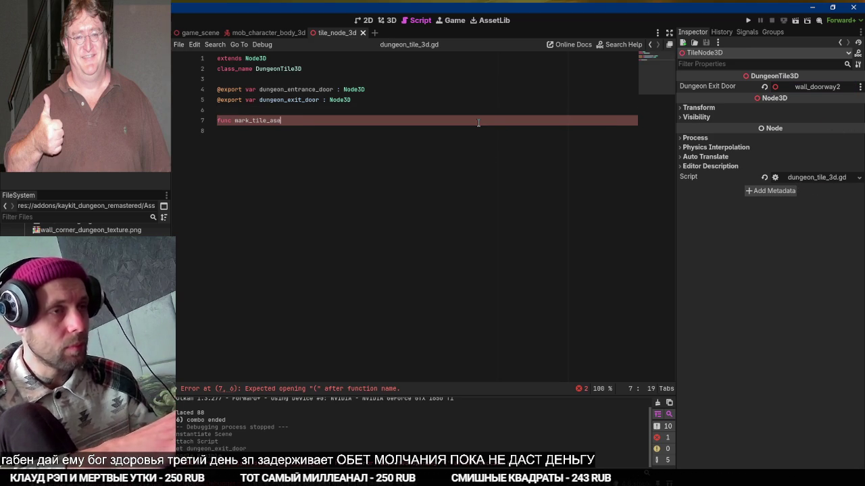
pyautogui.write('nt_e')
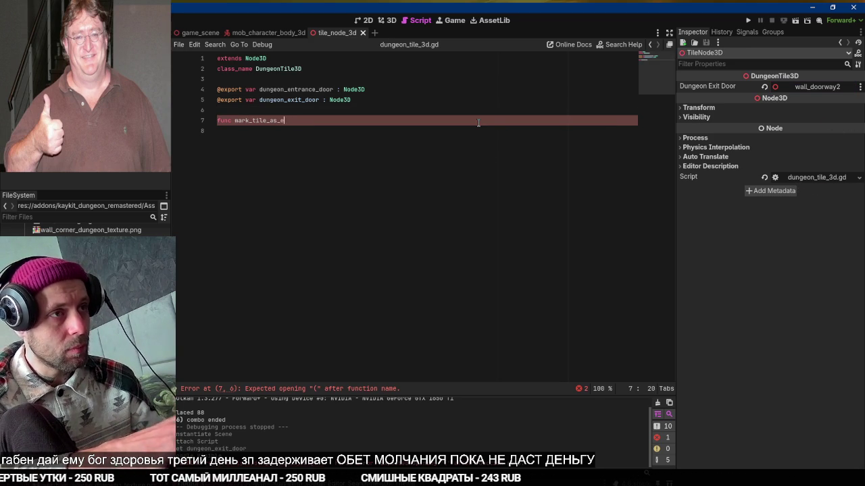
pyautogui.write('nce():')
pyautogui.press('Return')
pyautogui.write('pass')
pyautogui.press('Return')
pyautogui.press('Return')
pyautogui.write('func mark_tile_as_entrance(): \tpass')
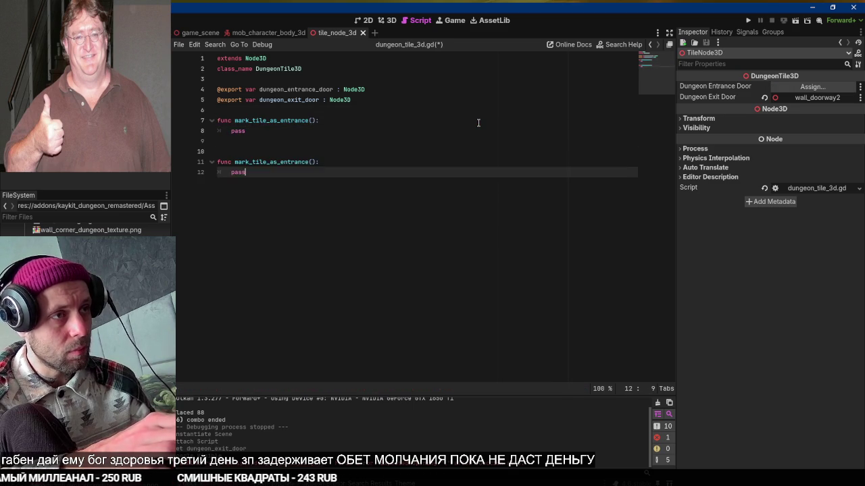
pyautogui.press('Up')
pyautogui.press('Left')
pyautogui.press('BackSpace')
pyautogui.press('BackSpace')
pyautogui.press('BackSpace')
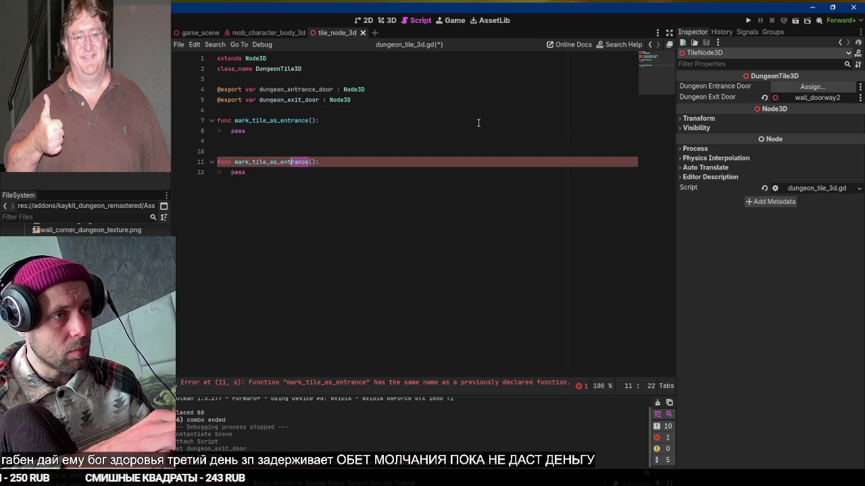
pyautogui.write('exit')
pyautogui.hotkey('ctrl', 's')
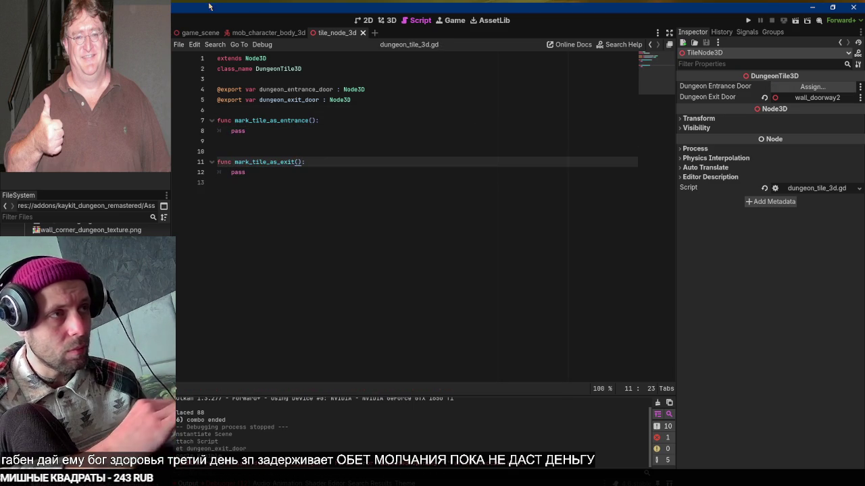
pyautogui.click(814, 87)
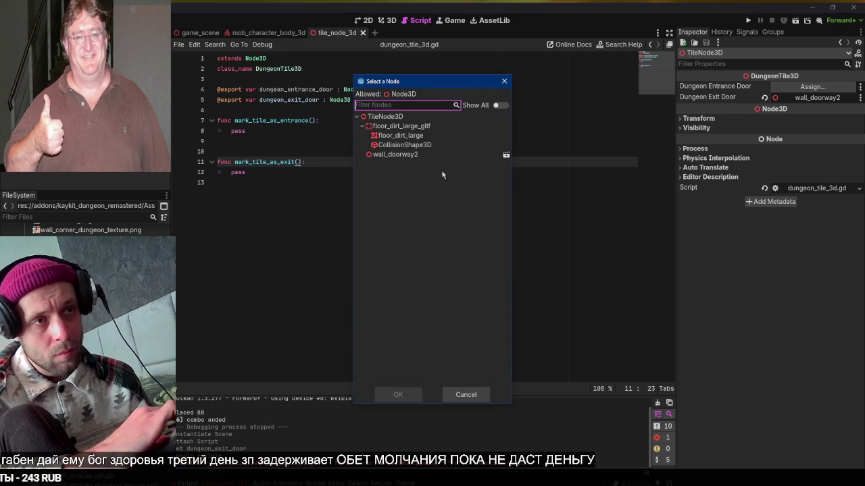
# Set Entrance Door to wall_doorway2 and make mark_tile_as_entrance set dungeon_entrance_door.visible = true
pyautogui.doubleClick(398, 156)
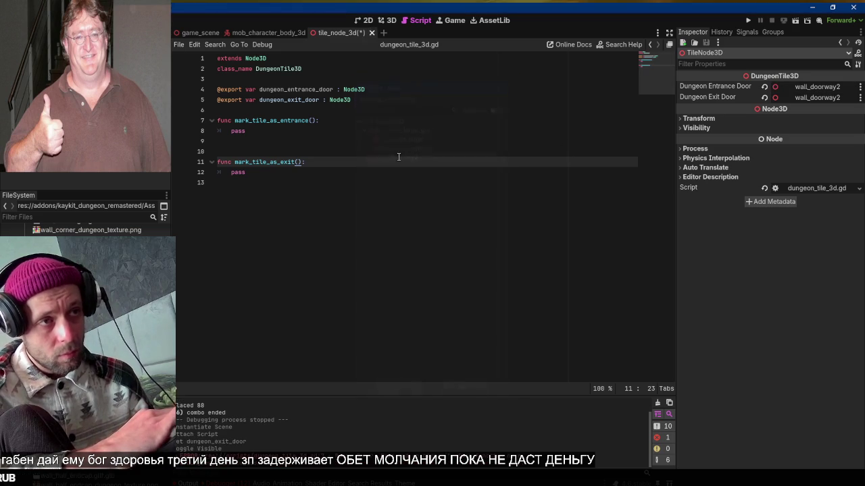
pyautogui.click(365, 122)
pyautogui.press('Return')
pyautogui.write('entra')
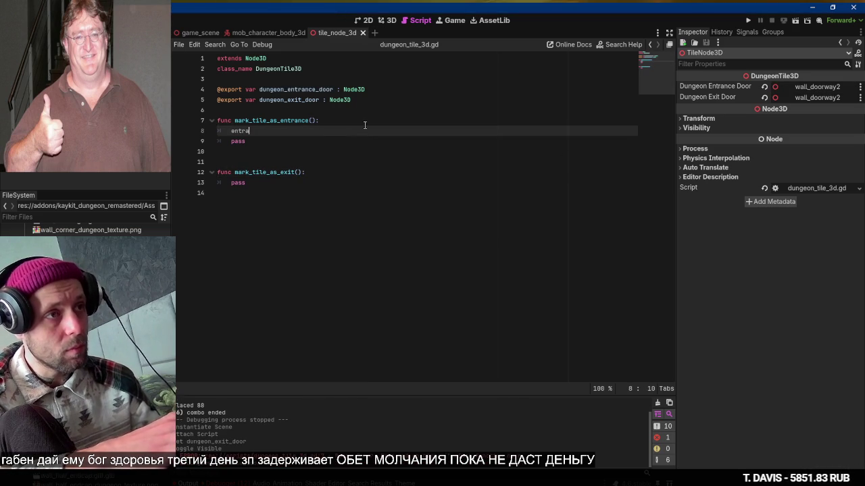
pyautogui.press('Return')
pyautogui.write('.')
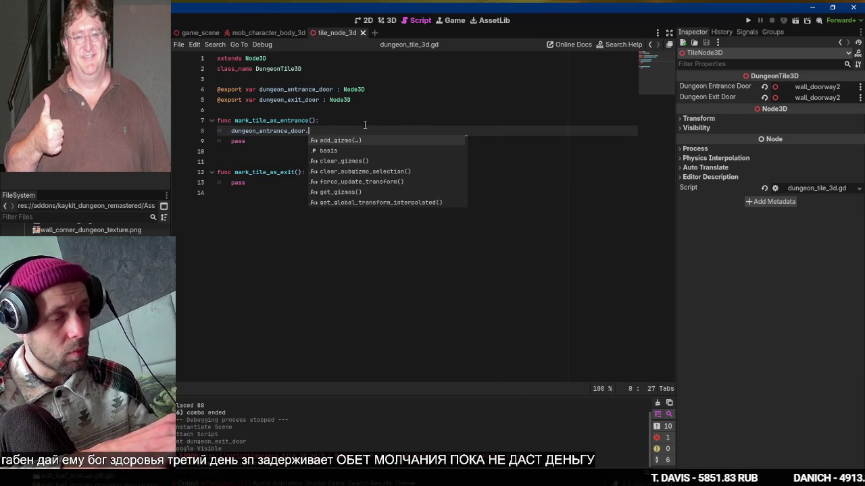
pyautogui.write('visibl')
pyautogui.press('Return')
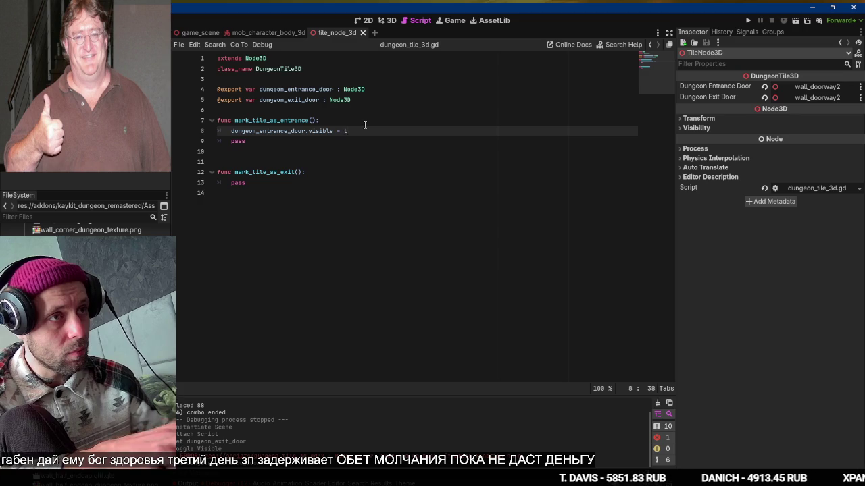
pyautogui.write('r')
pyautogui.press('Return')
# Make mark_tile_as_exit call dungeon_entrance_door.hide() and check the hide() documentation
pyautogui.press('Down')
pyautogui.press('Down')
pyautogui.press('Down')
pyautogui.press('Down')
pyautogui.write('dungeon_entrance_door.visible = true')
pyautogui.hotkey('shift', 'End')
pyautogui.write('hid')
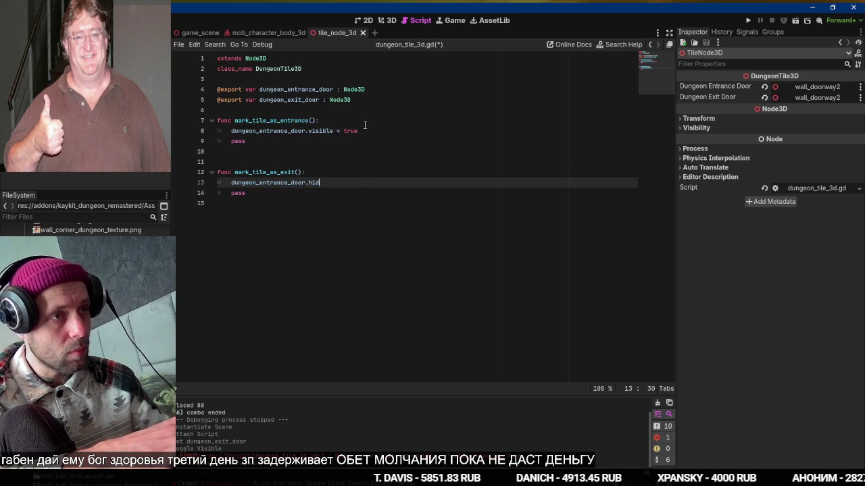
pyautogui.press('Return')
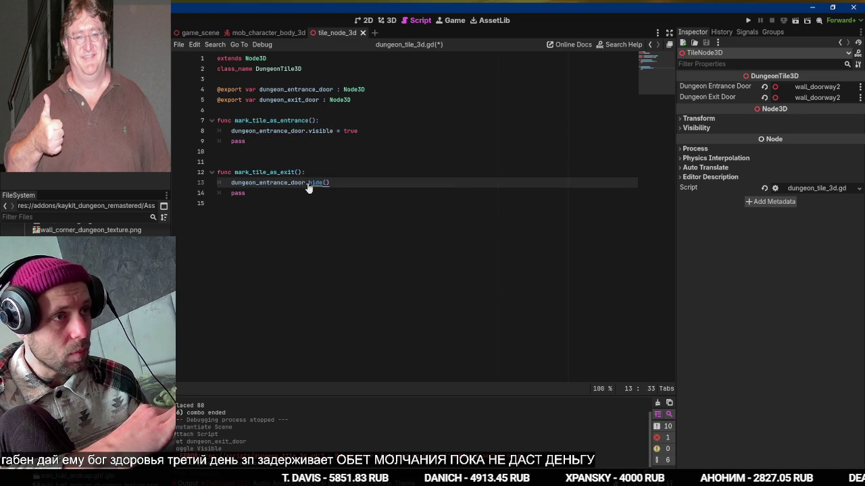
pyautogui.keyDown('ctrl'); pyautogui.click(311, 183); pyautogui.keyUp('ctrl')
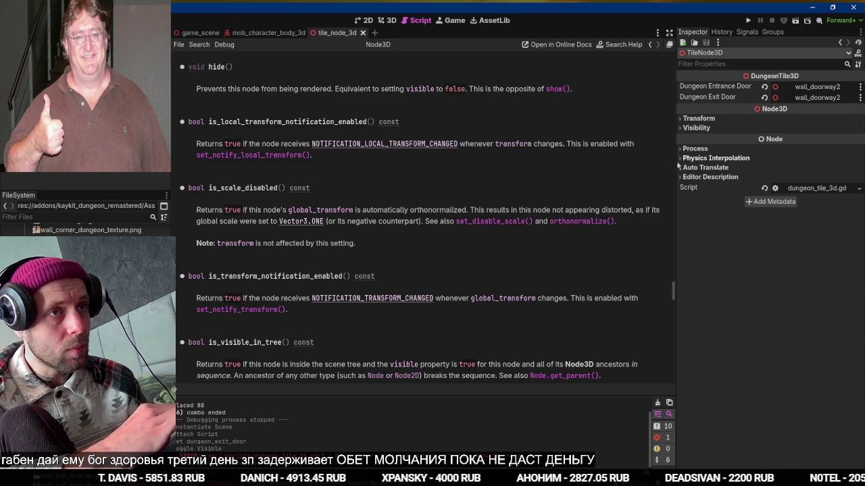
pyautogui.moveTo(676, 260); pyautogui.dragTo(673, 6)
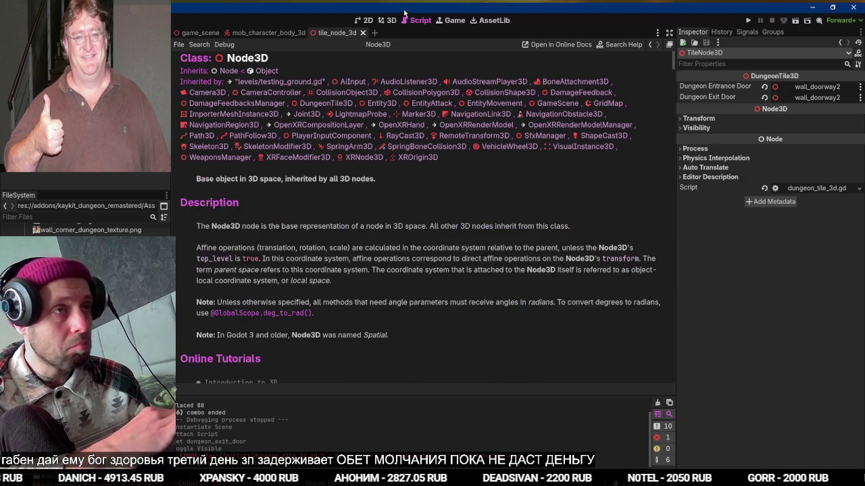
# Save the tile_node_3d scene and return to game_scene
pyautogui.click(388, 20)
pyautogui.hotkey('ctrl', 's')
pyautogui.press('Escape')
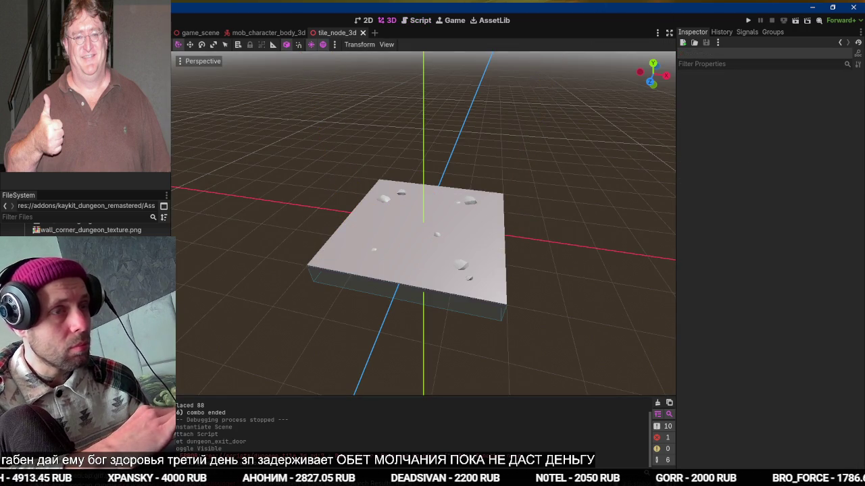
pyautogui.hotkey('ctrl', 's')
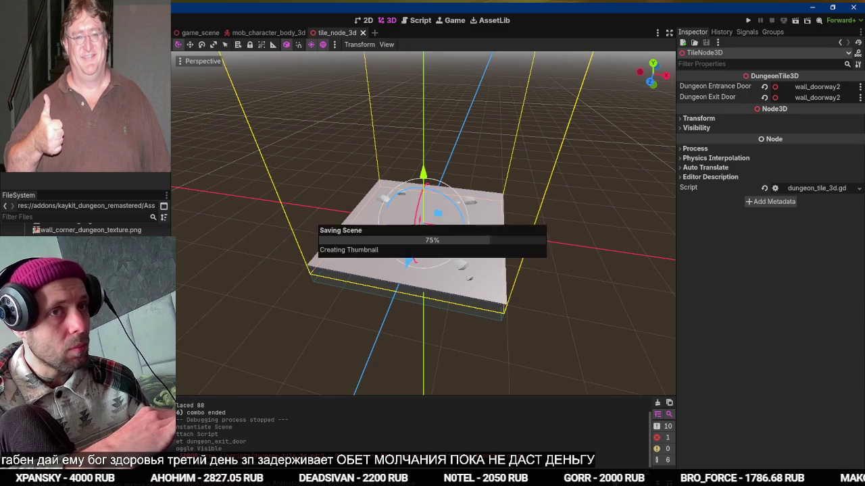
pyautogui.click(197, 33)
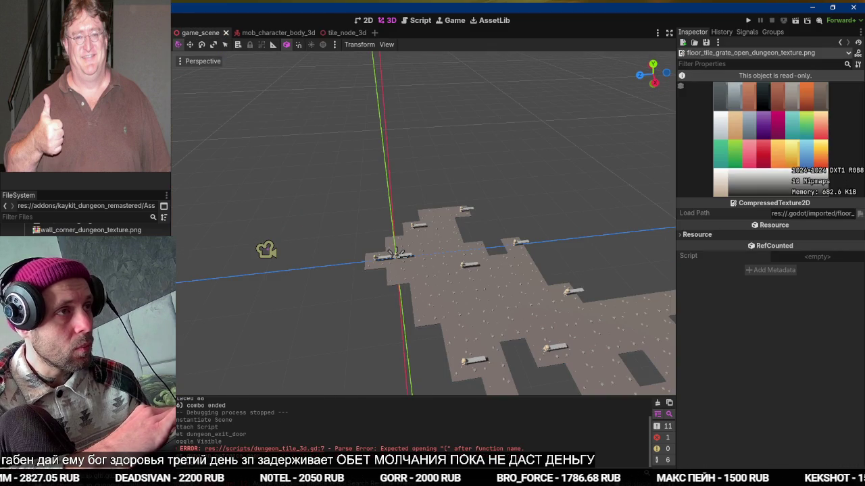
# Change the level exit comment in levelgen.gd to 'call mark_tile_as_exit on tile'
pyautogui.hotkey('ctrl', 'F3')
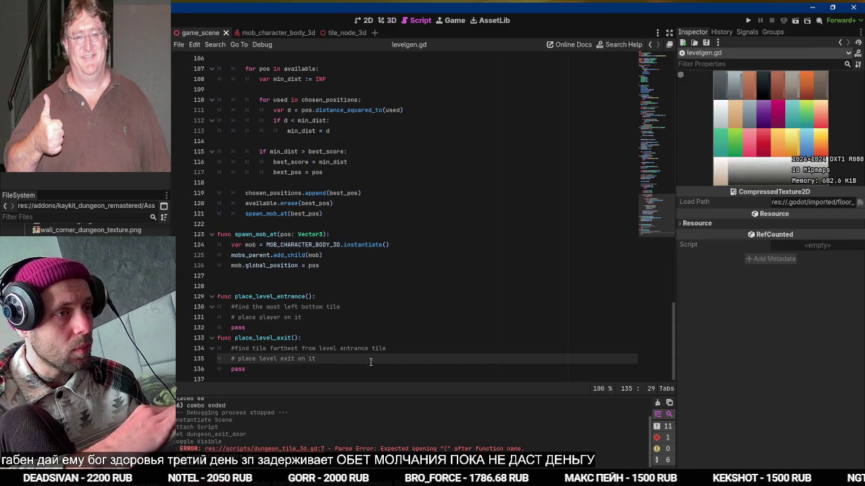
pyautogui.press('BackSpace')
pyautogui.press('BackSpace')
pyautogui.press('BackSpace')
pyautogui.write('call')
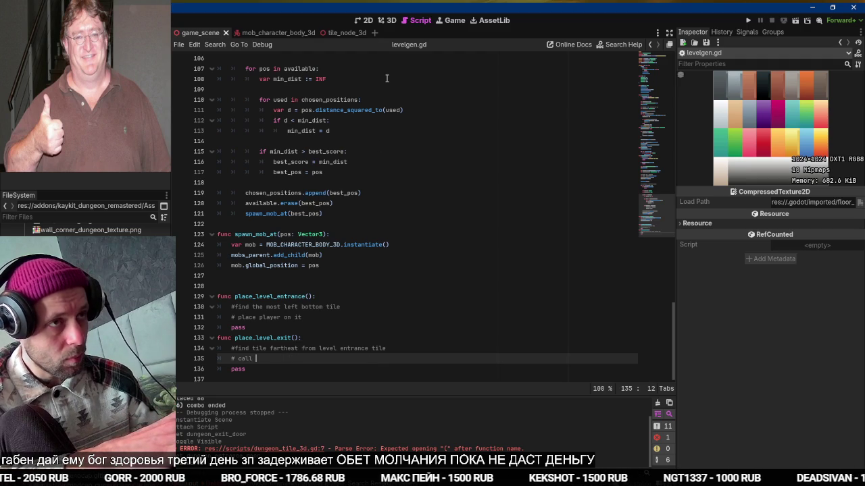
pyautogui.click(346, 32)
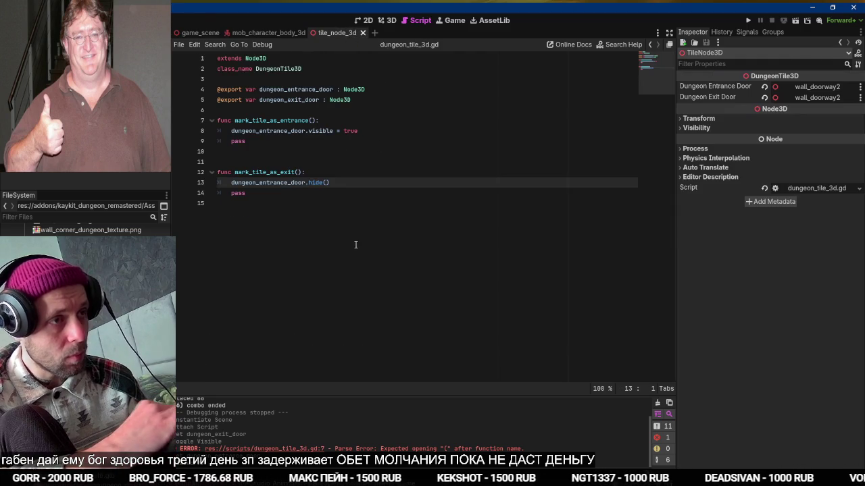
pyautogui.doubleClick(263, 172)
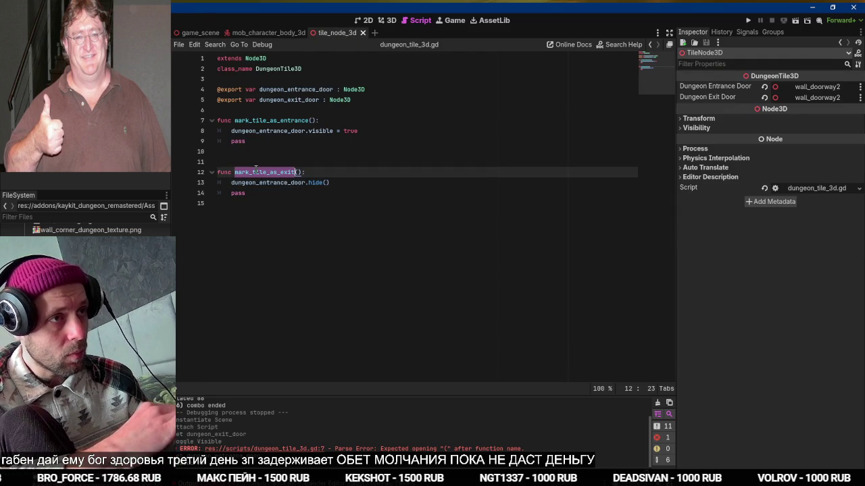
pyautogui.click(200, 32)
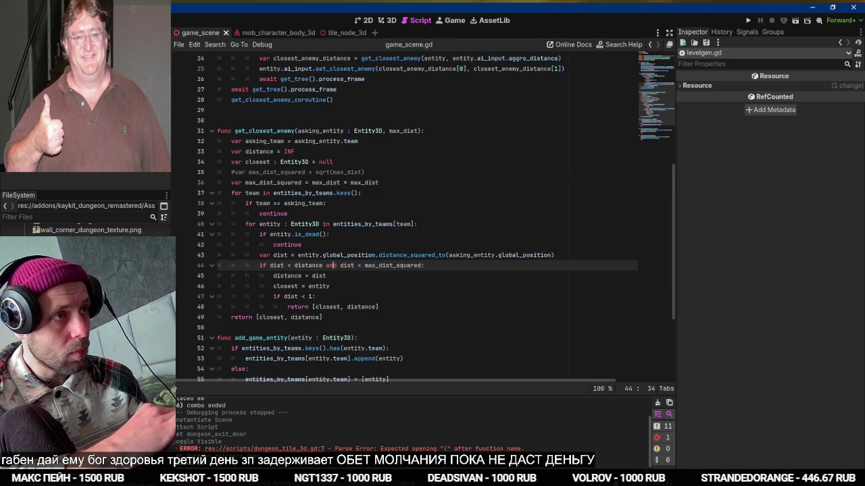
pyautogui.click(158, 85)
pyautogui.write('mark_tile_as_exit on tile')
# Change the level entrance comment to 'call mark_tile_as_entrance on tile' and save levelgen.gd
pyautogui.press('Up')
pyautogui.press('Up')
pyautogui.press('Up')
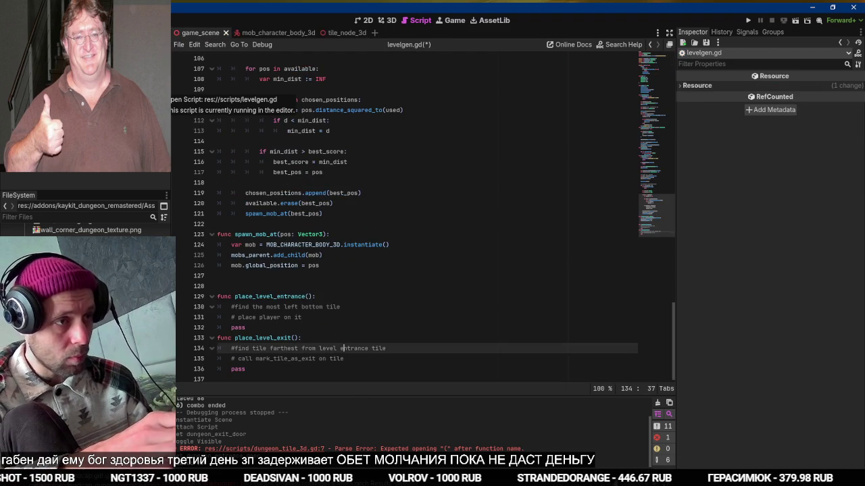
pyautogui.write(' and')
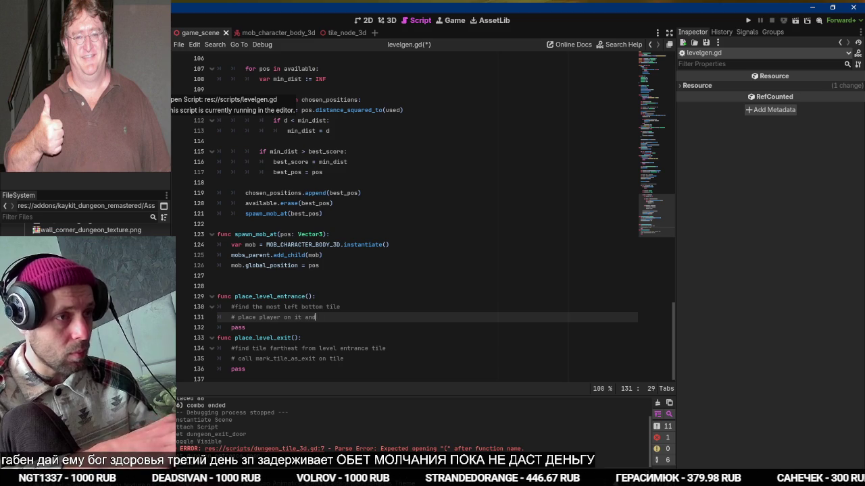
pyautogui.write('mark_tile_as_exit')
pyautogui.press('BackSpace')
pyautogui.press('BackSpace')
pyautogui.press('BackSpace')
pyautogui.write('entrance on tile')
pyautogui.hotkey('ctrl', 's')
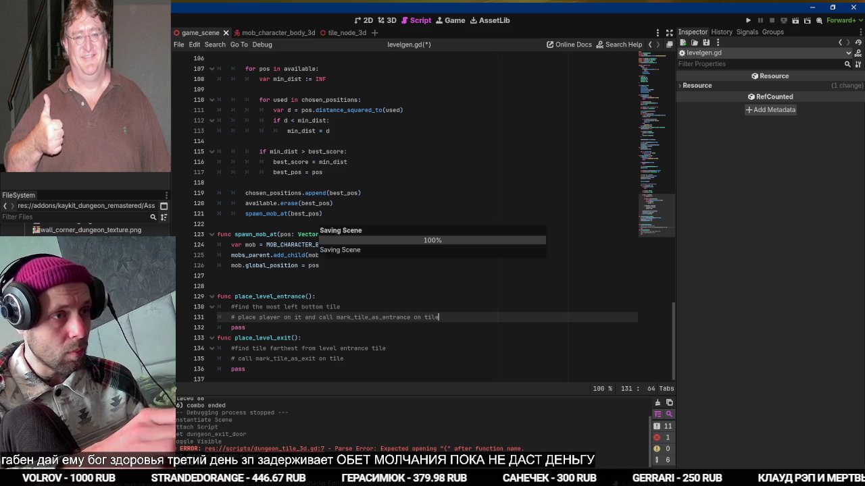
# Select the level entrance and exit placement function code
pyautogui.press('Up')
pyautogui.press('Up')
pyautogui.hotkey('shift', 'Down')
pyautogui.hotkey('shift', 'Down')
pyautogui.hotkey('shift', 'Down')
pyautogui.press('Right')
pyautogui.hotkey('shift', 'Up')
pyautogui.hotkey('shift', 'Up')
pyautogui.hotkey('shift', 'Up')
pyautogui.hotkey('shift', 'Up')
pyautogui.hotkey('shift', 'Up')
pyautogui.hotkey('shift', 'Up')
# Send the copied level placement code to ChatGPT as a new prompt, then go to the YouTube tab
pyautogui.hotkey('alt', 'Tab')
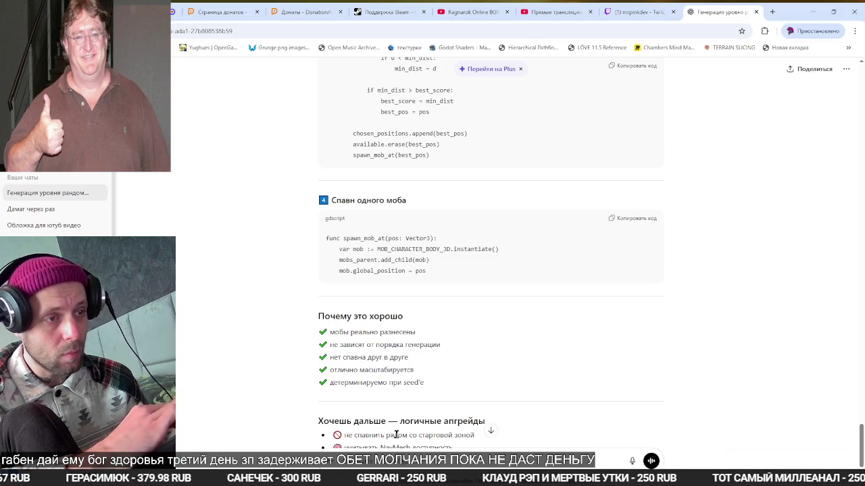
pyautogui.press('super+space')
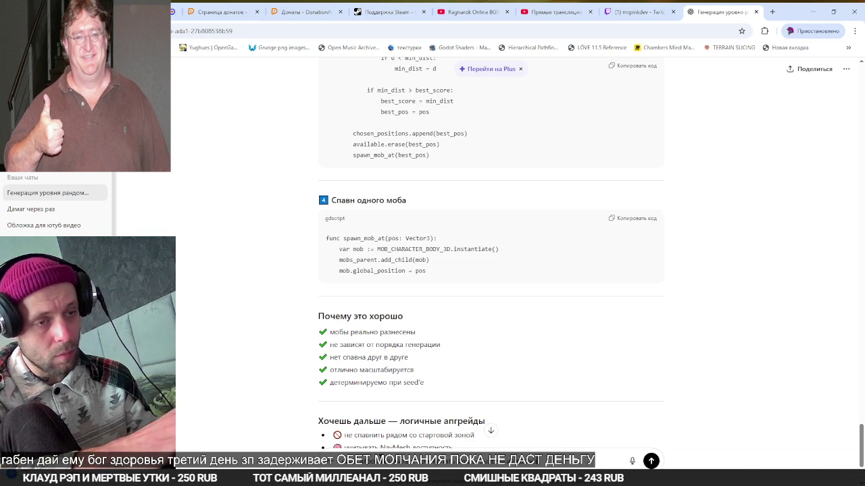
pyautogui.press('Return')
pyautogui.click(476, 12)
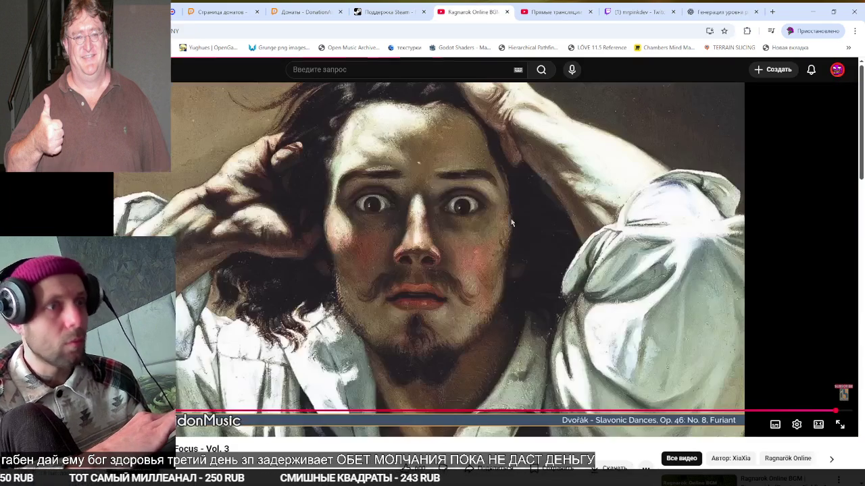
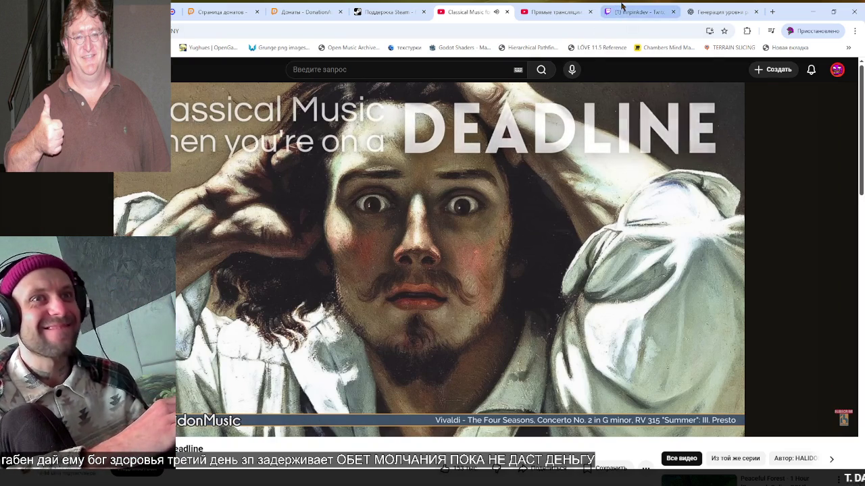
# Copy ChatGPT's suggested entrance_pos and exit_pos field declarations and return to levelgen.gd in Godot
pyautogui.click(718, 7)
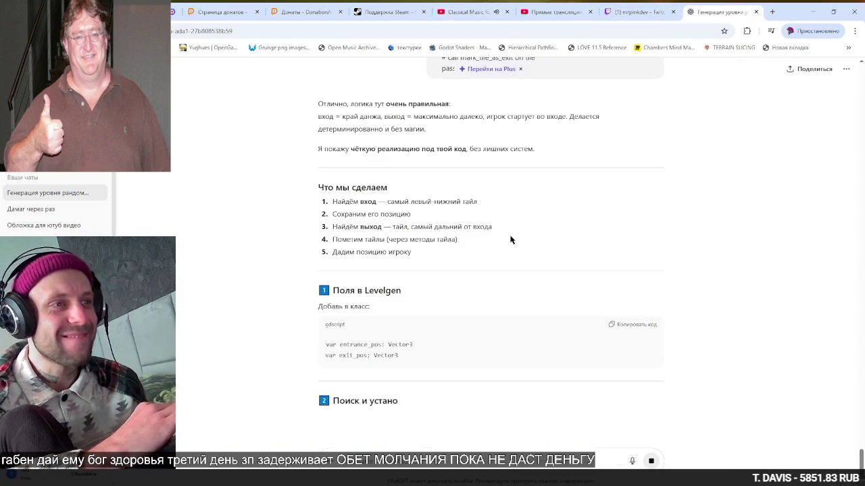
pyautogui.click(620, 327)
pyautogui.hotkey('alt', 'Tab')
pyautogui.hotkey('alt', 'Tab')
pyautogui.hotkey('alt', 'shift', 'Tab')
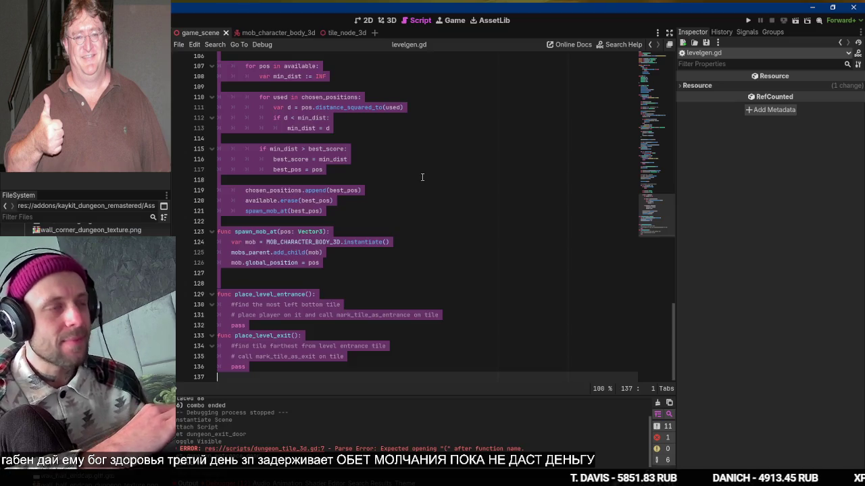
# Paste the entrance_pos and exit_pos declarations below generated_tiles, with a blank line above them
pyautogui.scroll(20, 372, 134)
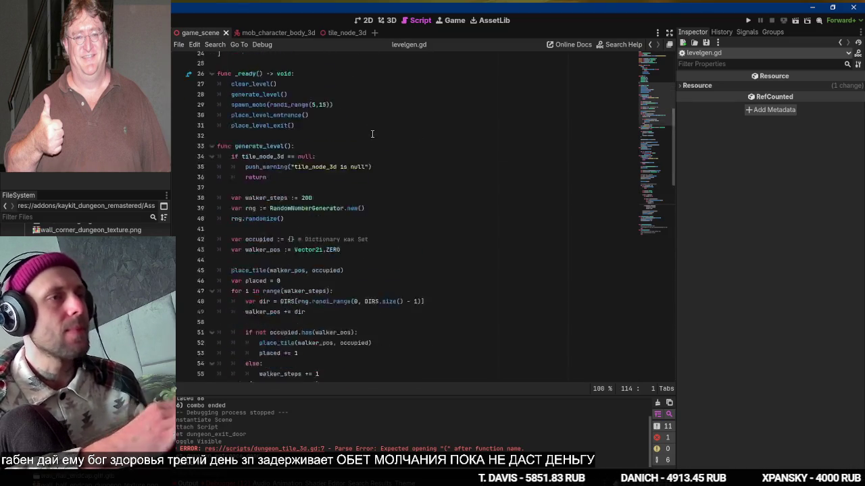
pyautogui.click(324, 151)
pyautogui.hotkey('ctrl', 'v')
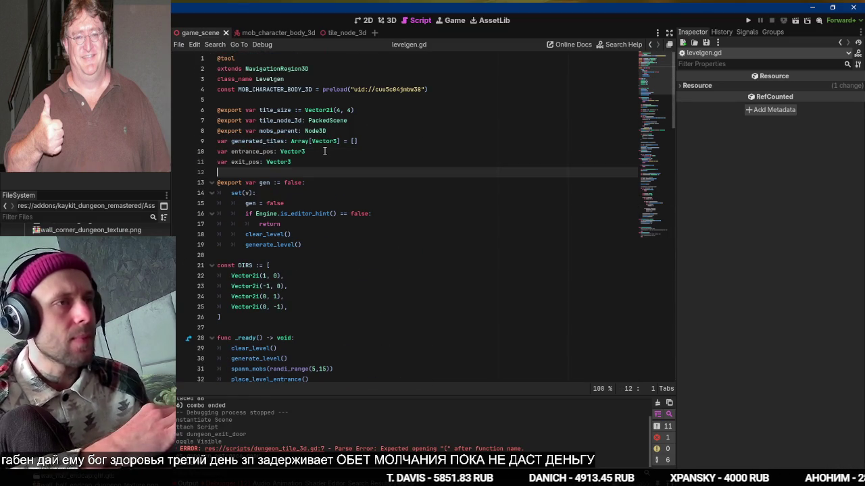
pyautogui.press('Up')
pyautogui.press('Up')
pyautogui.press('Return')
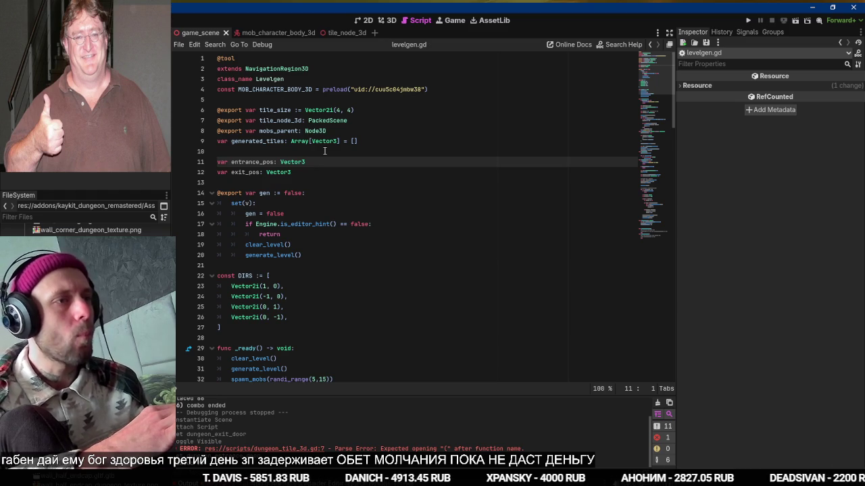
# Search levelgen.gd for 'bake', then switch to game_scene.gd's _ready function
pyautogui.scroll(-3, 324, 152)
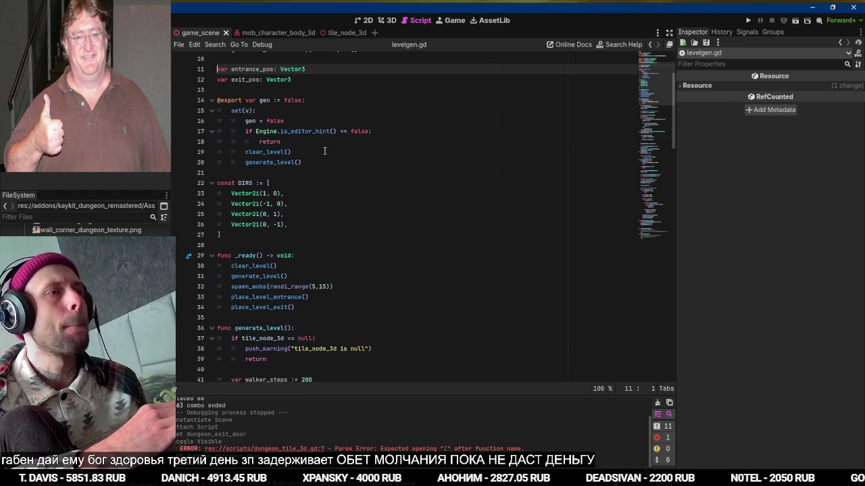
pyautogui.click(316, 307)
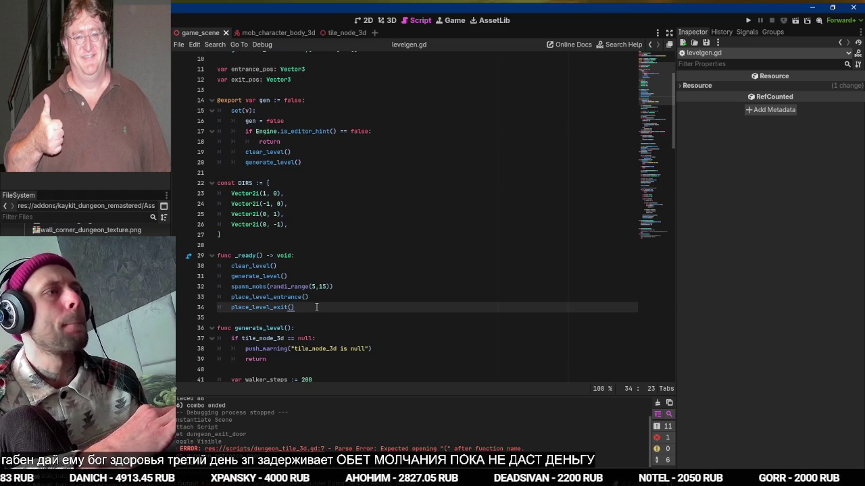
pyautogui.scroll(-3, 316, 306)
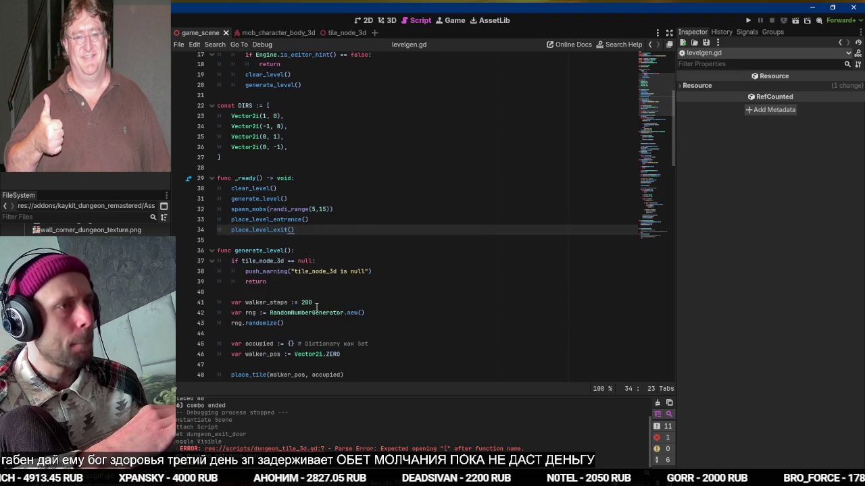
pyautogui.hotkey('ctrl', 'f')
pyautogui.write('мо')
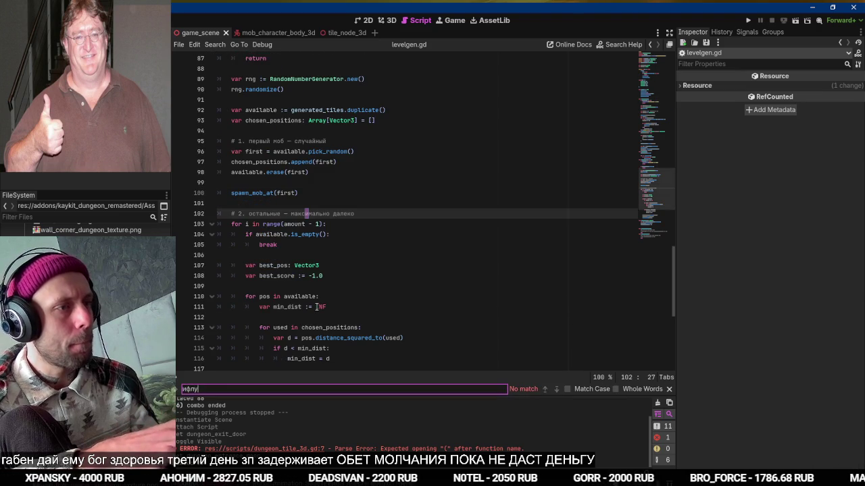
pyautogui.press('BackSpace')
pyautogui.press('BackSpace')
pyautogui.press('BackSpace')
pyautogui.write('bake_')
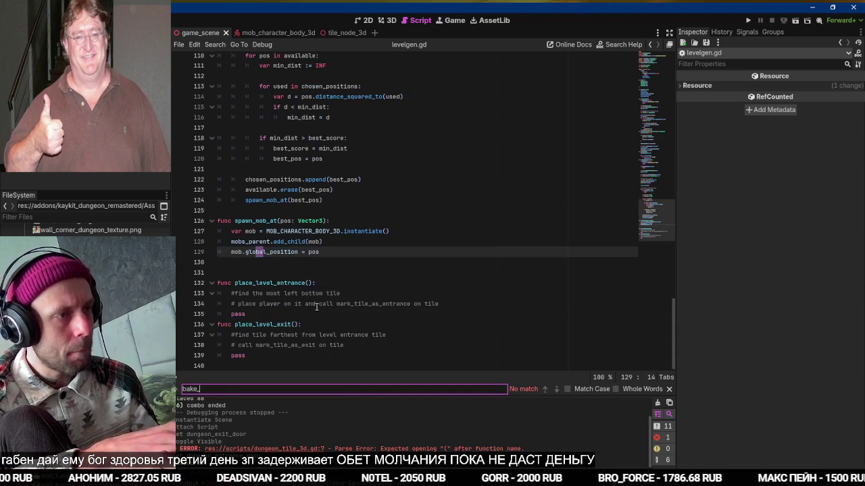
pyautogui.press('BackSpace')
pyautogui.press('BackSpace')
pyautogui.press('BackSpace')
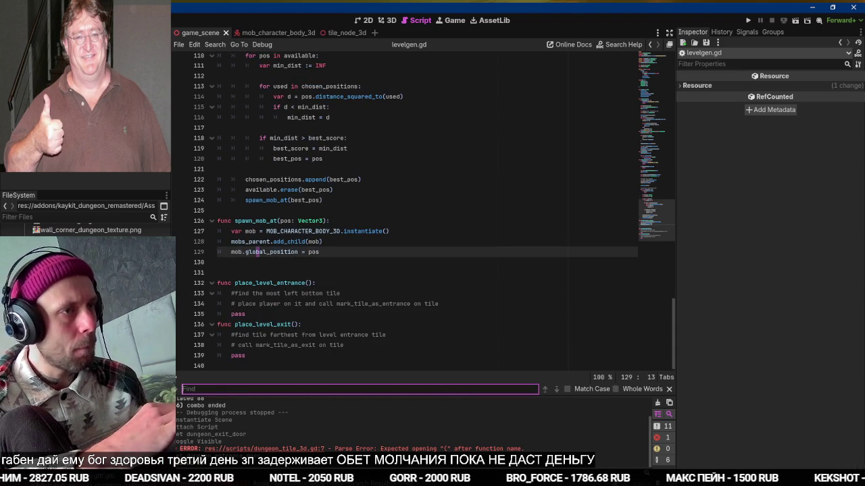
pyautogui.hotkey('alt', 'Left')
pyautogui.scroll(10, 270, 170)
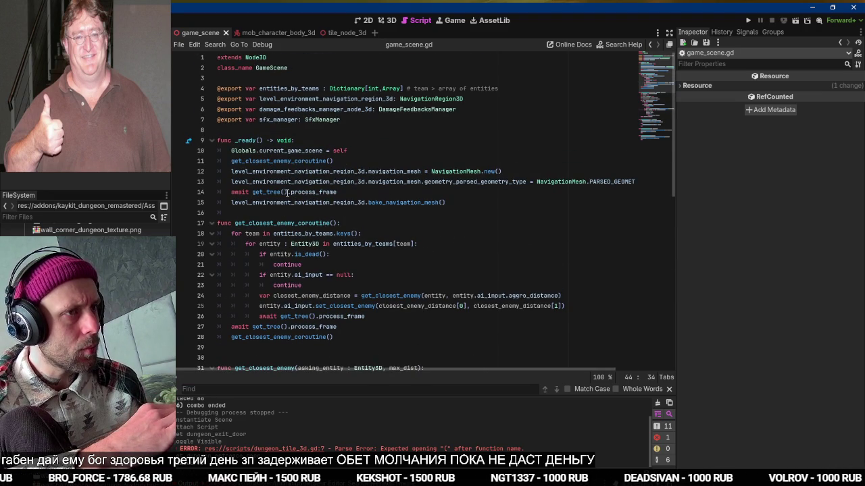
# Move the navigation-mesh setup lines from game_scene.gd _ready to after place_level_exit() in levelgen.gd
pyautogui.moveTo(345, 191); pyautogui.dragTo(473, 200)
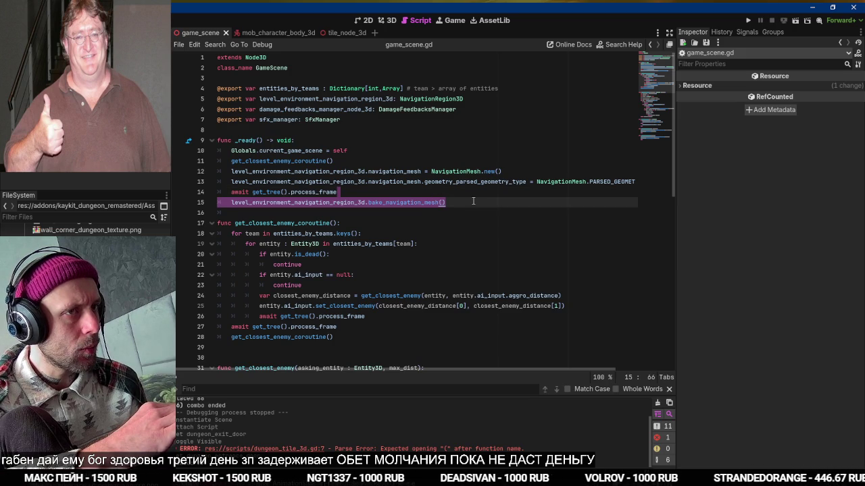
pyautogui.moveTo(362, 160)
pyautogui.mouseDown()
pyautogui.moveTo(483, 223)
pyautogui.moveTo(491, 208)
pyautogui.mouseUp()
pyautogui.press('BackSpace')
pyautogui.hotkey('alt', 'Left')
pyautogui.scroll(20, 333, 230)
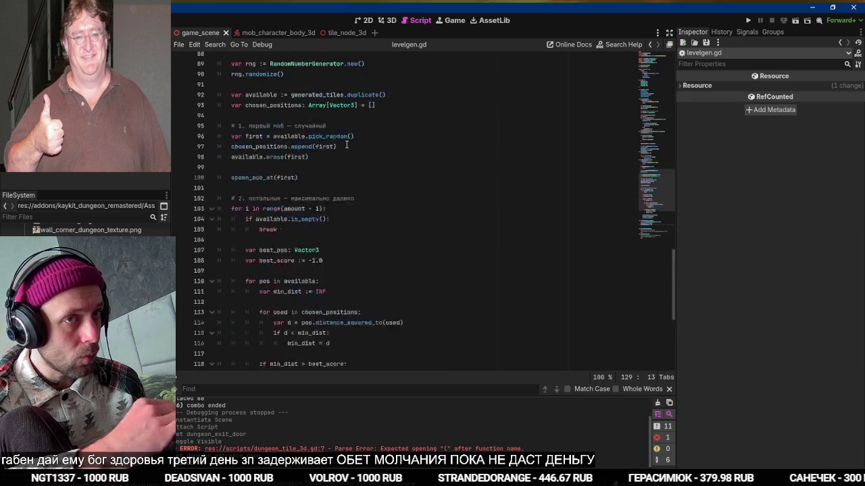
pyautogui.scroll(-5, 347, 144)
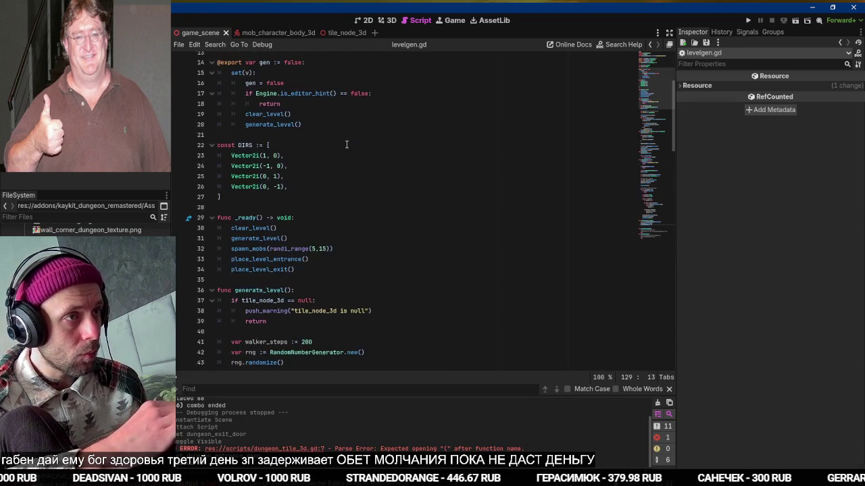
pyautogui.click(314, 143)
pyautogui.hotkey('ctrl', 'v')
# Strip the region prefixes from the pasted navigation-mesh lines and save levelgen.gd
pyautogui.press('Up')
pyautogui.press('Up')
pyautogui.press('Up')
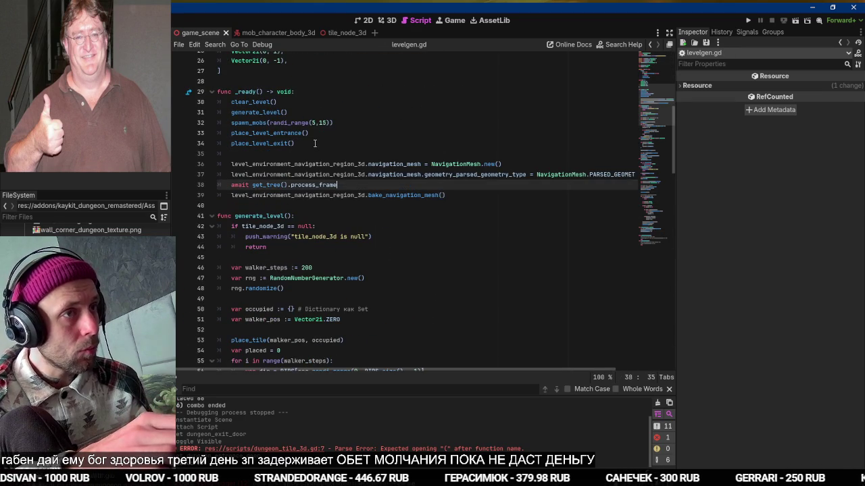
pyautogui.hotkey('shift', 'Home')
pyautogui.press('BackSpace')
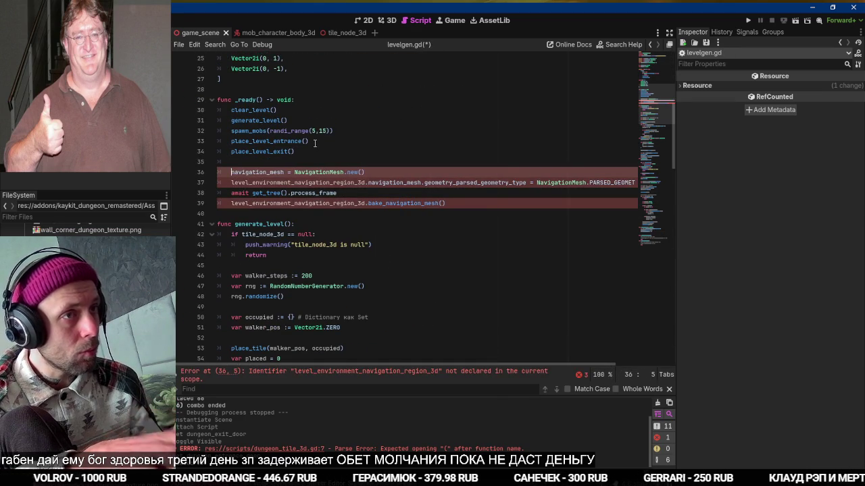
pyautogui.press('Down')
pyautogui.hotkey('ctrl', 'shift', 'Right')
pyautogui.hotkey('ctrl', 'shift', 'Right')
pyautogui.press('Delete')
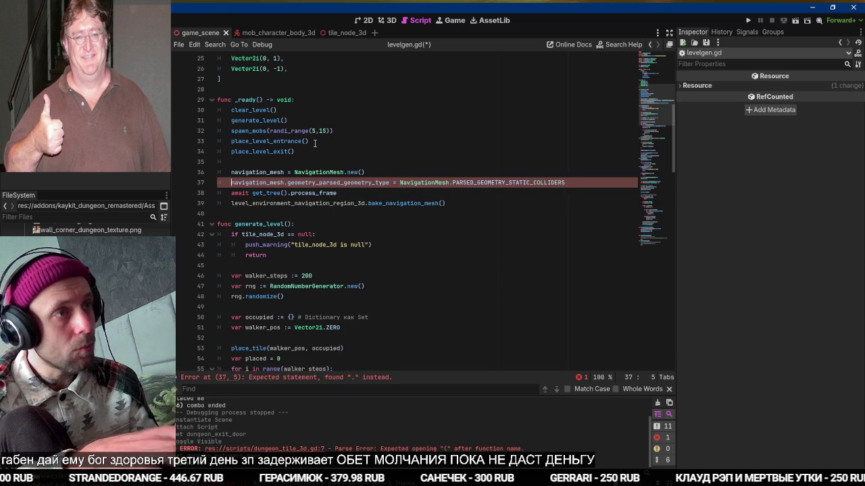
pyautogui.press('BackSpace')
pyautogui.press('Down')
pyautogui.press('Down')
pyautogui.hotkey('ctrl', 'shift', 'Right')
pyautogui.hotkey('ctrl', 'shift', 'Right')
pyautogui.press('BackSpace')
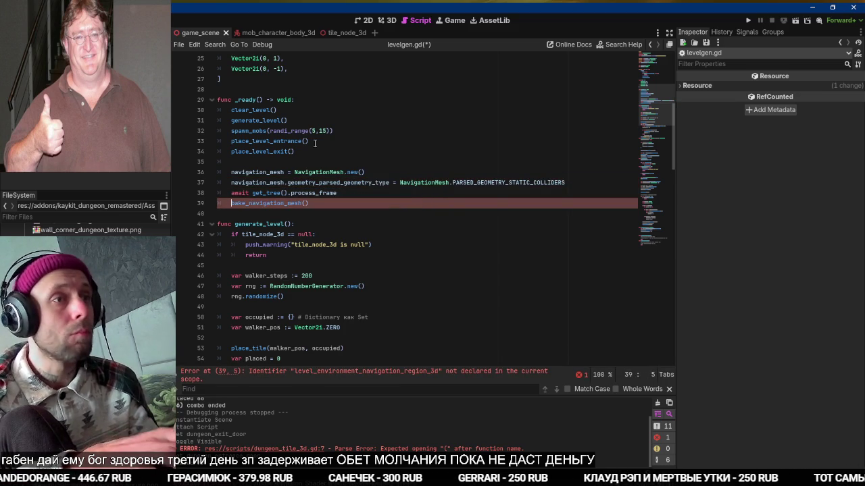
pyautogui.hotkey('ctrl', 's')
pyautogui.press('Up')
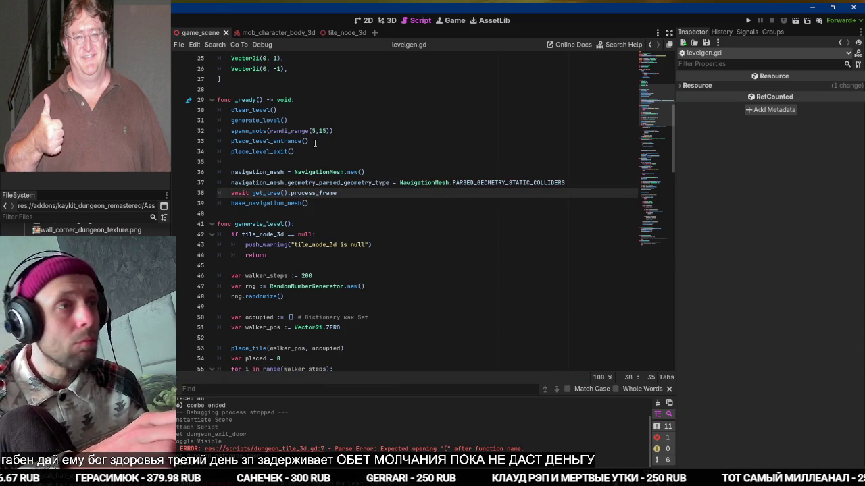
pyautogui.hotkey('shift', 'Up')
pyautogui.hotkey('alt', 'Tab')
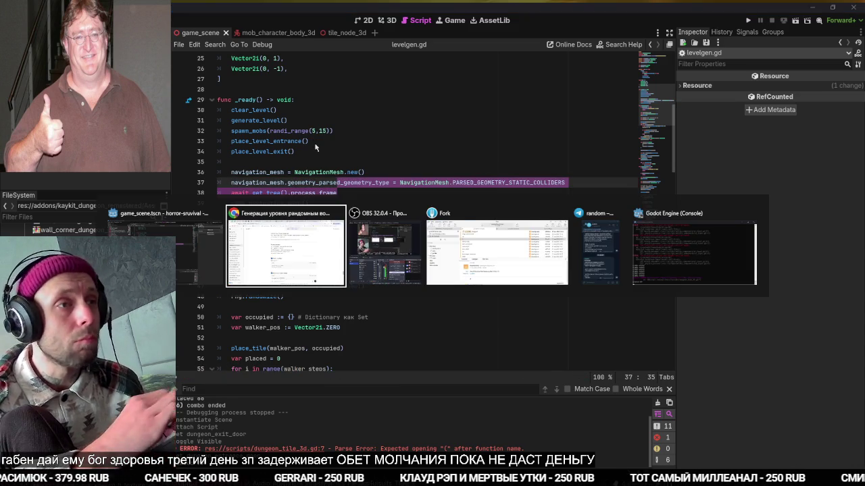
# Replace the place_level_entrance stub with ChatGPT's full implementation
pyautogui.scroll(-3, 605, 306)
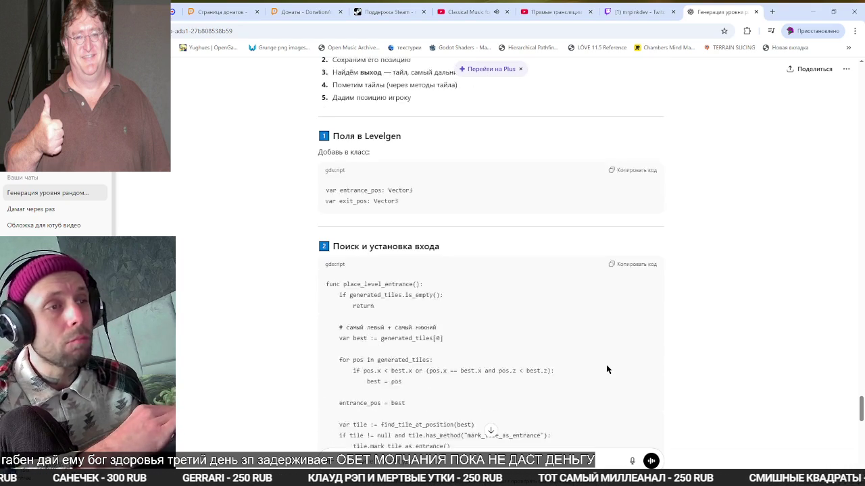
pyautogui.scroll(-2, 571, 318)
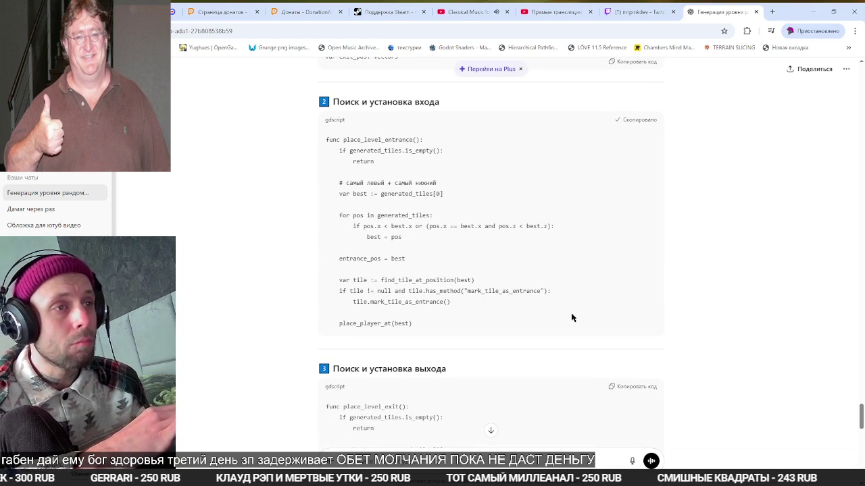
pyautogui.hotkey('alt', 'Tab')
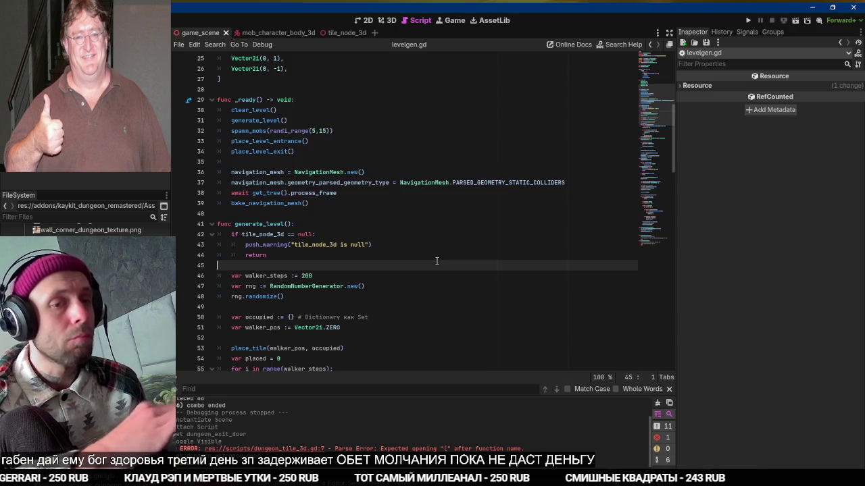
pyautogui.hotkey('ctrl', 'v')
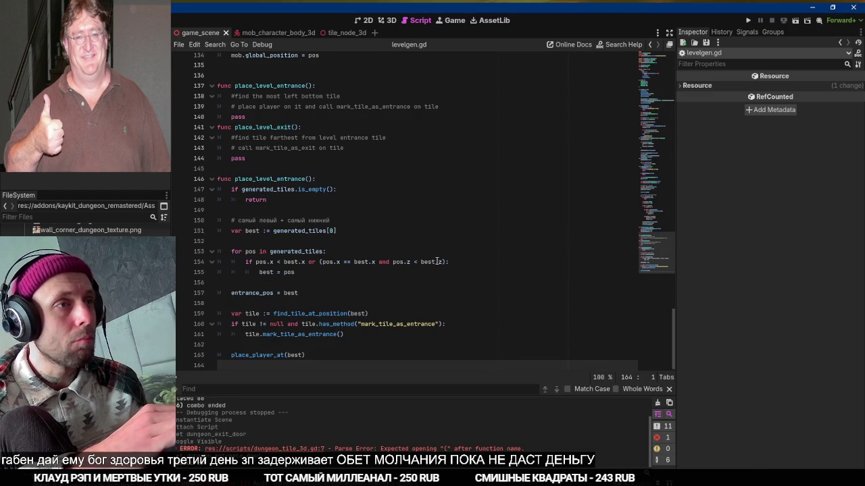
pyautogui.hotkey('ctrl', 'z')
pyautogui.hotkey('ctrl', 'z')
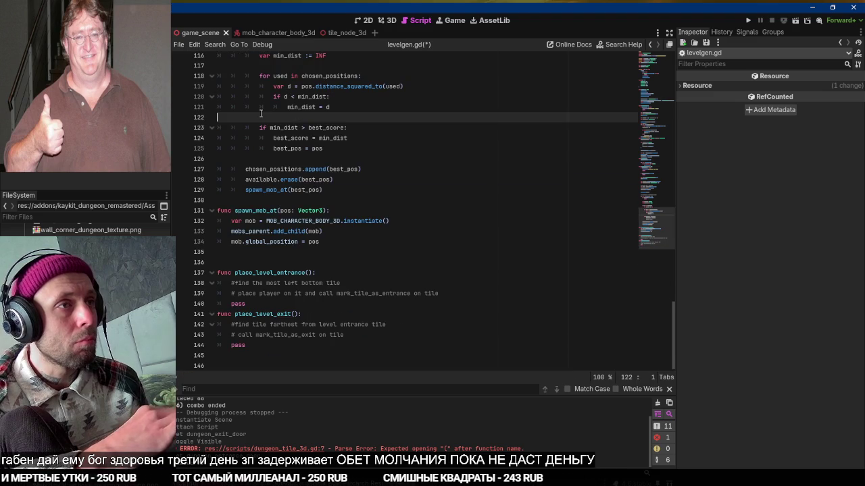
pyautogui.click(279, 263)
pyautogui.keyDown('shift'); pyautogui.click(259, 314); pyautogui.keyUp('shift')
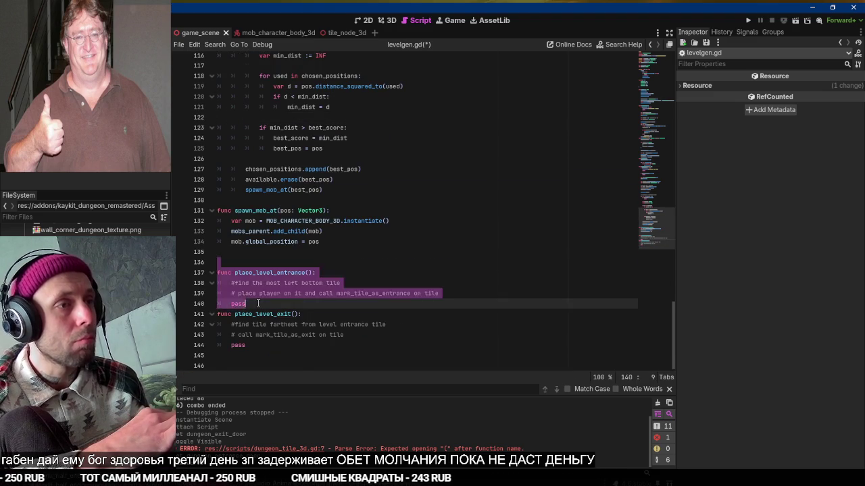
pyautogui.hotkey('ctrl', 'v')
# Replace the place_level_exit stub with ChatGPT's code and add a blank line after the entrance function
pyautogui.hotkey('alt', 'Tab')
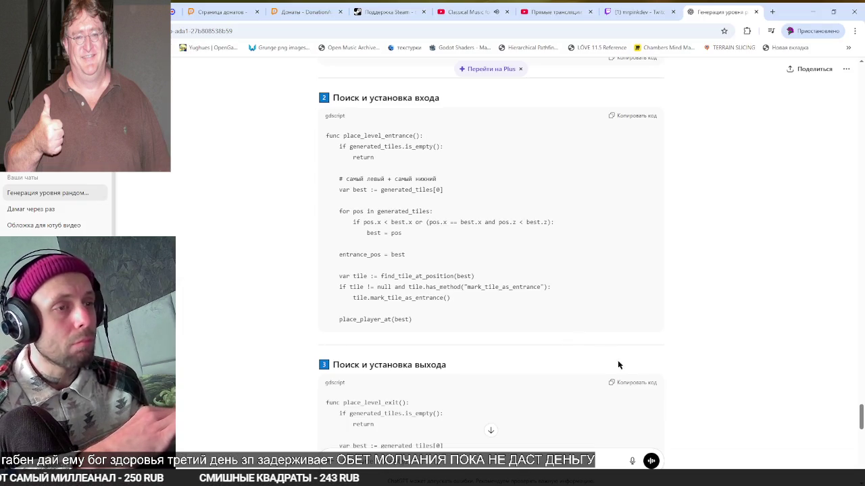
pyautogui.click(623, 383)
pyautogui.hotkey('alt', 'Tab')
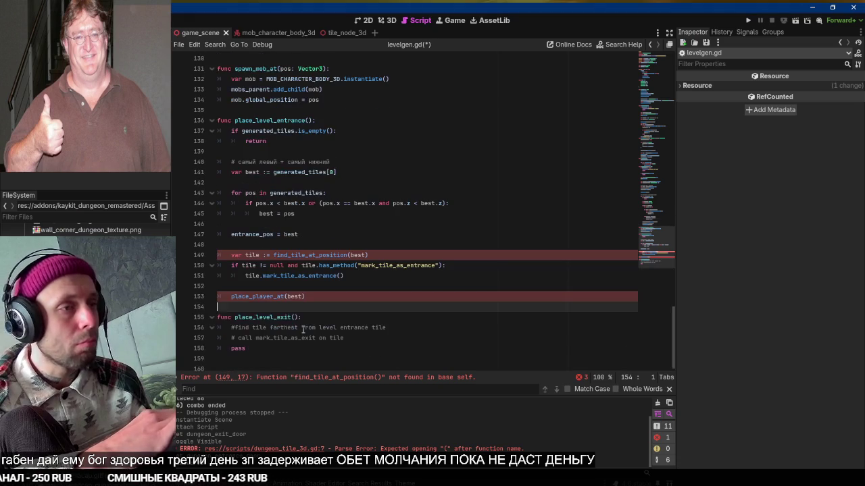
pyautogui.moveTo(276, 311); pyautogui.dragTo(279, 410)
pyautogui.write('func place_level_exit(): \tif generated_tiles.is_empty(): \t\treturn  \tvar best := generated_tiles[0] \tvar best_dist := -1.0  \tfor pos in generated_tiles: \t\tvar d := pos.distance_squared_to(entrance_pos) \t\tif d > best_dist: \t\t\tbest_dist = d \t\t\tbest = pos  \texit_pos = best  \tvar tile := find_tile_at_position(best) \tif tile != null and tile.has_method("mark_tile_as_exit"): \t\ttile.mark_tile_as_exit()')
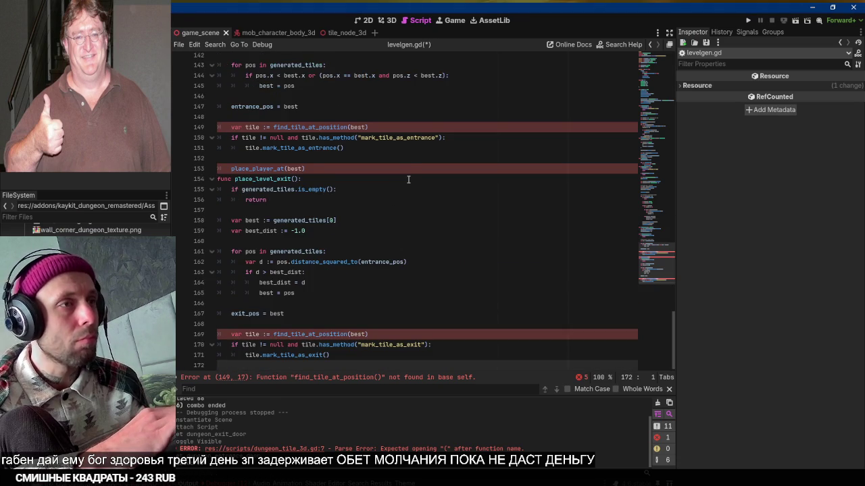
pyautogui.scroll(1, 371, 176)
pyautogui.click(360, 184)
pyautogui.press('Return')
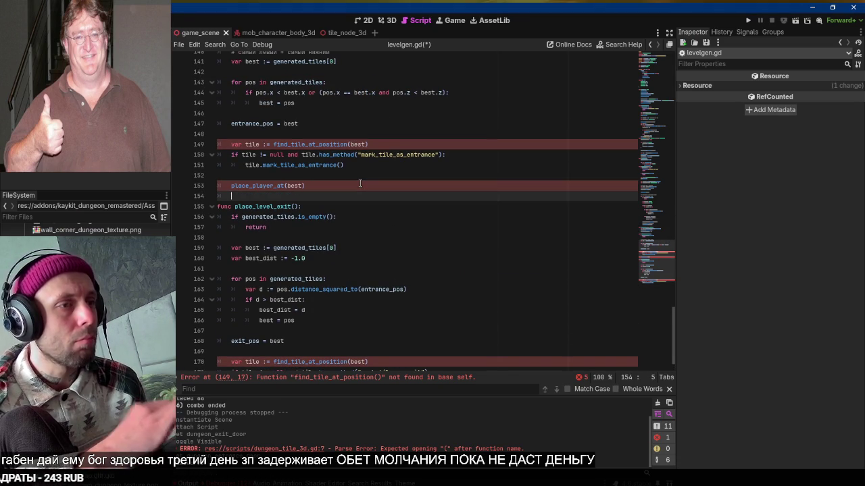
pyautogui.hotkey('alt', 'Tab')
pyautogui.scroll(-6, 319, 214)
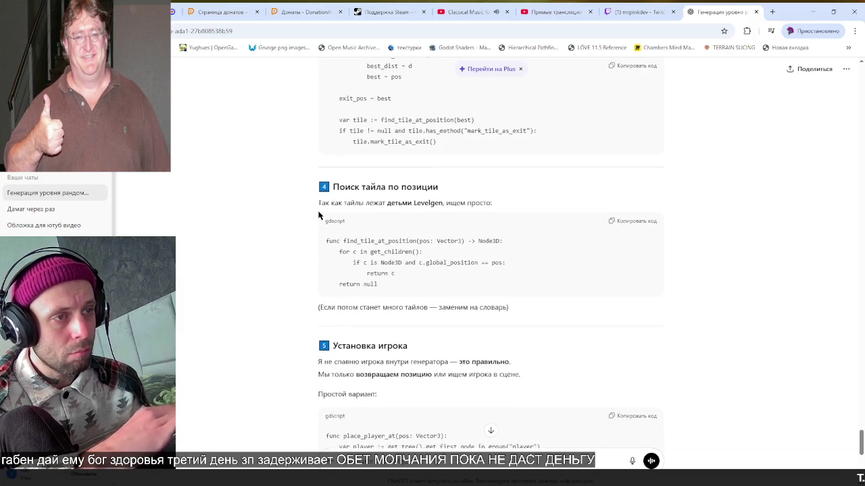
# Append ChatGPT's find_tile_at_position function to the end of levelgen.gd
pyautogui.click(642, 220)
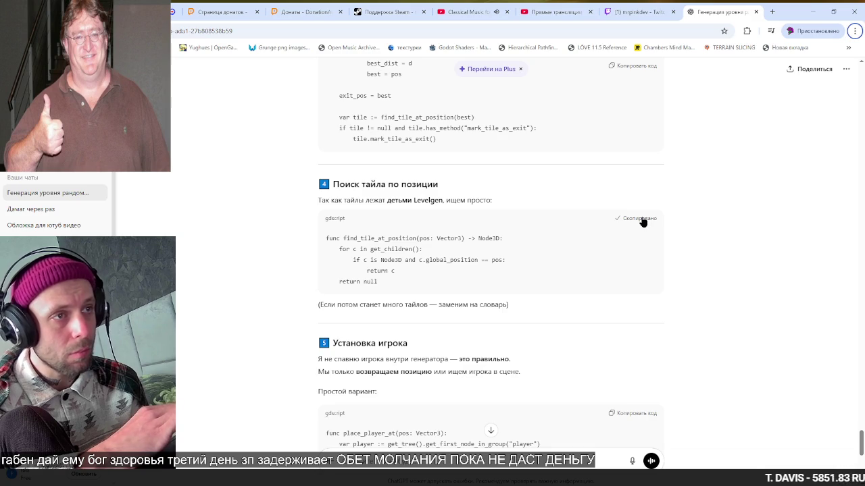
pyautogui.hotkey('alt', 'Tab')
pyautogui.hotkey('ctrl', 'End')
pyautogui.write('func find_tile_at_position(pos: Vector3) -> Node3D: \tfor c in get_children(): \t\tif c is Node3D and c.global_position == pos: \t\t\treturn c \treturn null')
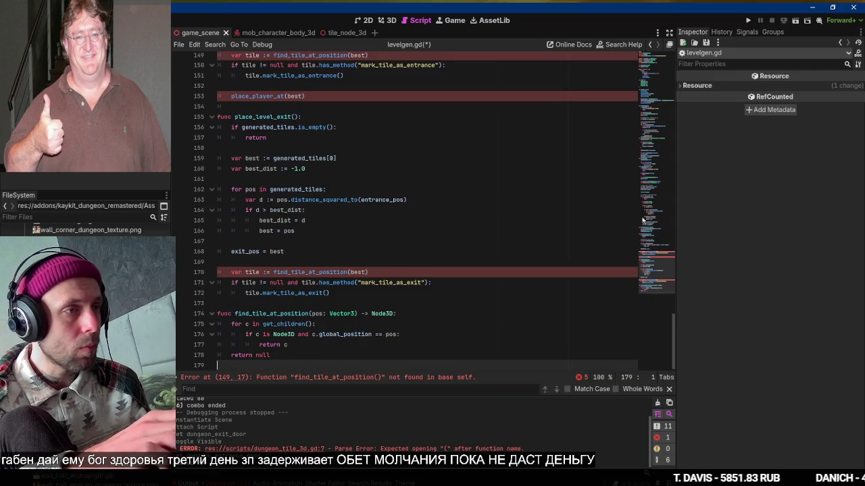
# Append the place_player_at function after it, separated by a blank line
pyautogui.hotkey('alt', 'Tab')
pyautogui.scroll(-3, 644, 223)
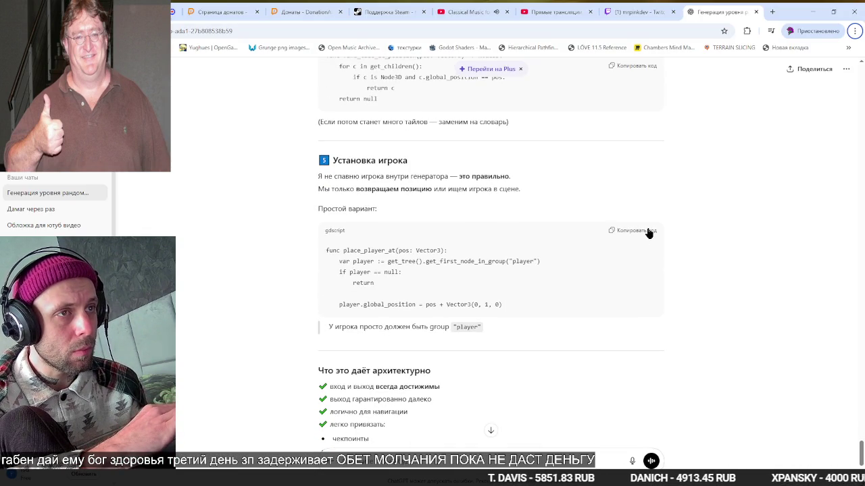
pyautogui.click(649, 233)
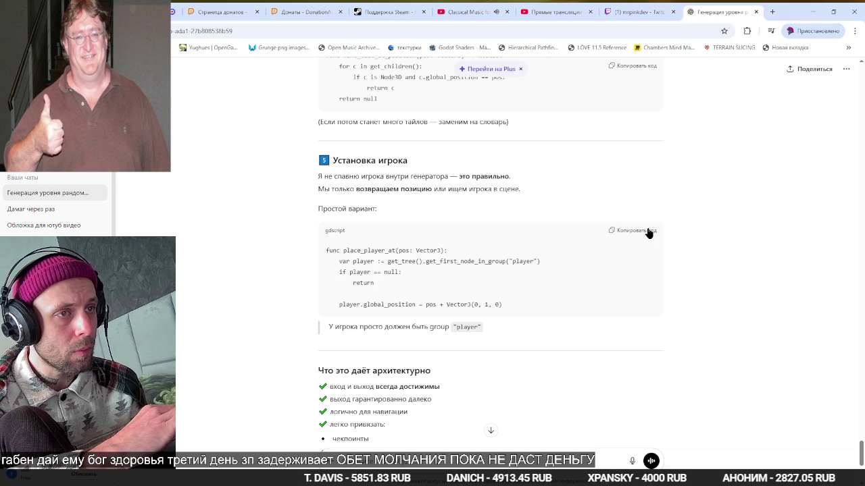
pyautogui.hotkey('alt', 'Tab')
pyautogui.write('func place_player_at(pos: Vector3): \tvar player := get_tree().get_first_node_in_group("player") \tif player == null: \t\treturn  \tplayer.global_position = pos + Vector3(0, 1, 0)')
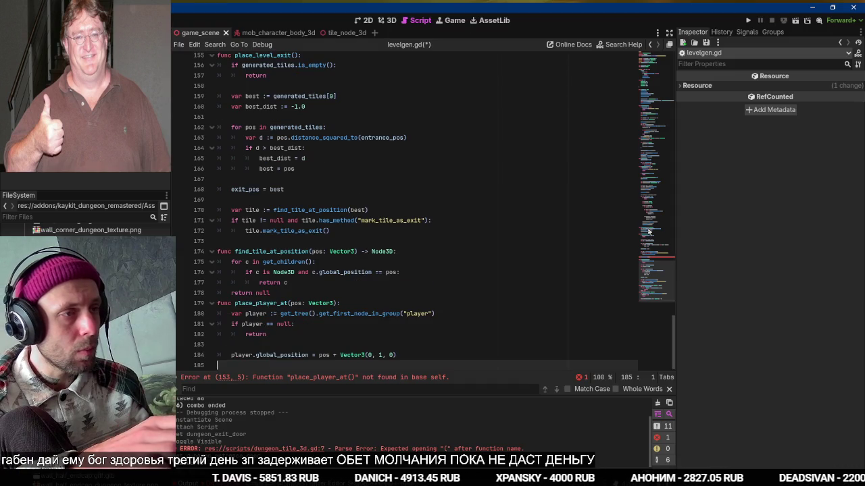
pyautogui.press('Up')
pyautogui.press('Up')
pyautogui.press('Up')
pyautogui.press('Up')
pyautogui.press('Up')
pyautogui.press('Up')
pyautogui.press('Return')
# Find place_player_at's call and definition, then select the player lookup expression on line 181
pyautogui.hotkey('ctrl', 'Right')
pyautogui.hotkey('ctrl', 'shift', 'Right')
pyautogui.hotkey('ctrl', 'f')
pyautogui.press('Return')
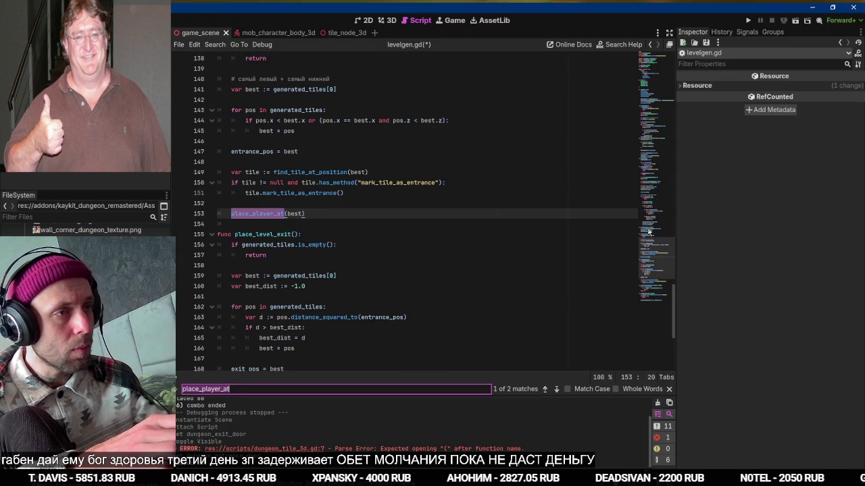
pyautogui.press('Return')
pyautogui.press('Escape')
pyautogui.press('Down')
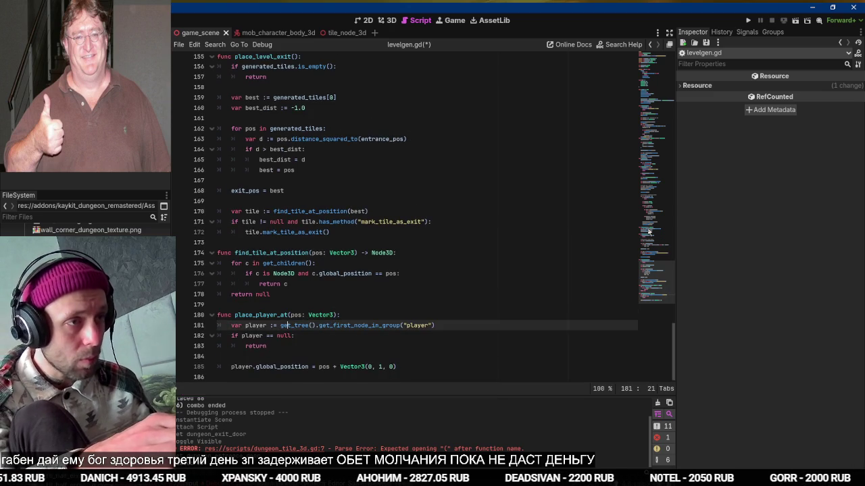
pyautogui.press('Left')
pyautogui.hotkey('shift', 'End')
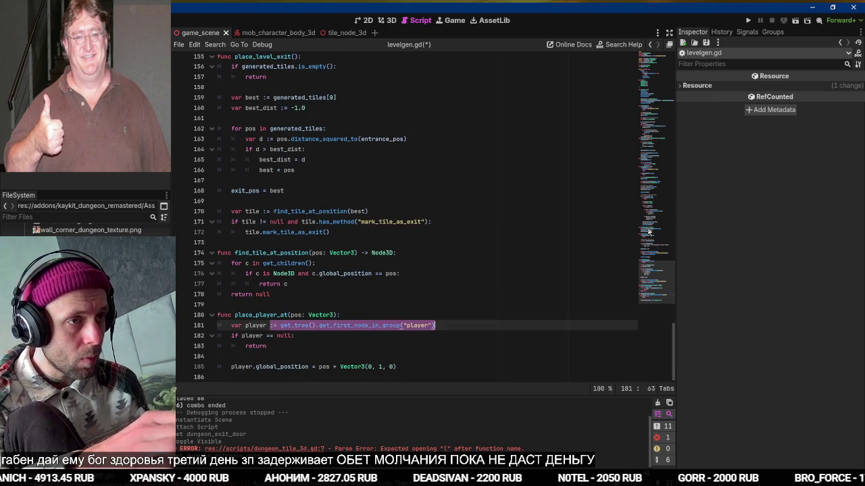
# Make place_player_at use Globals.player_entity, save, fix the name typo, and rerun the game
pyautogui.write('Globals.pl')
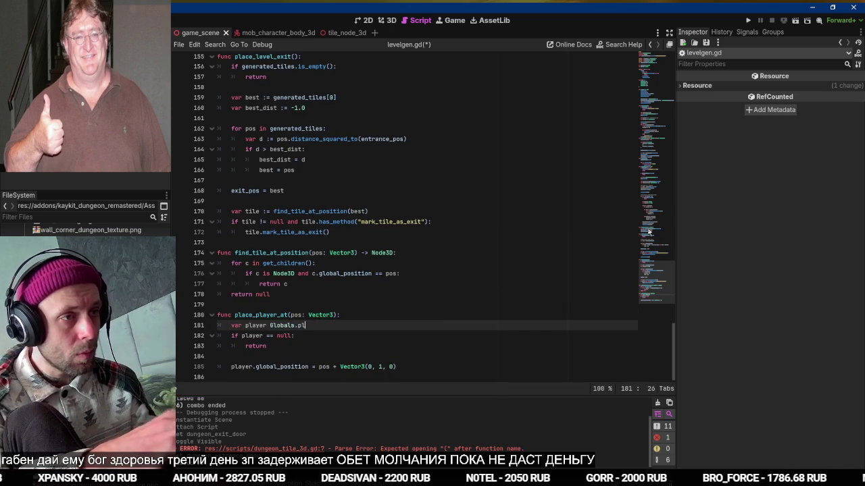
pyautogui.write('ayer')
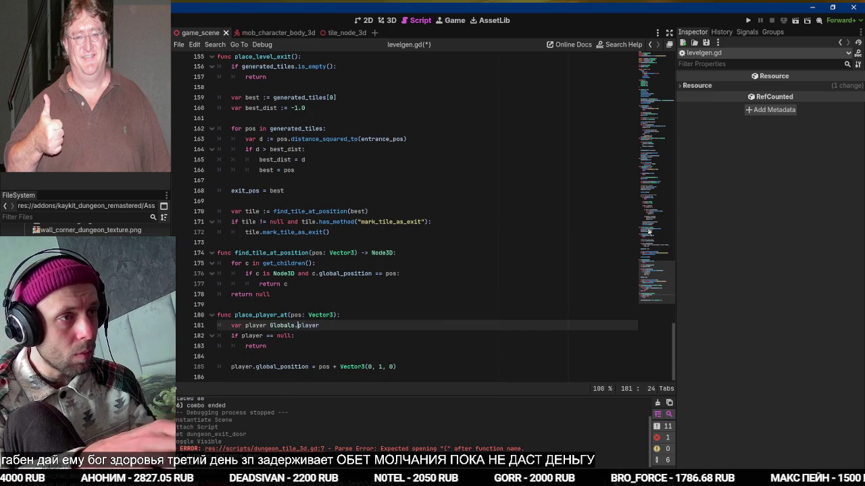
pyautogui.write('=')
pyautogui.hotkey('ctrl', 's')
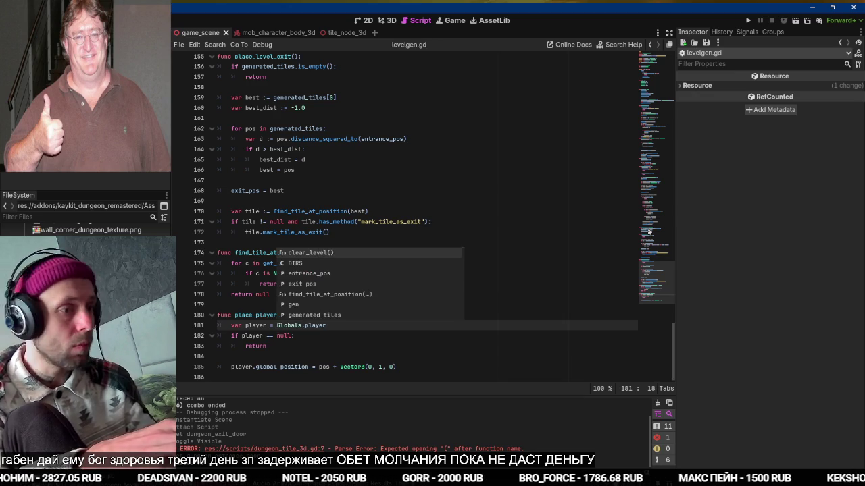
pyautogui.press('F5')
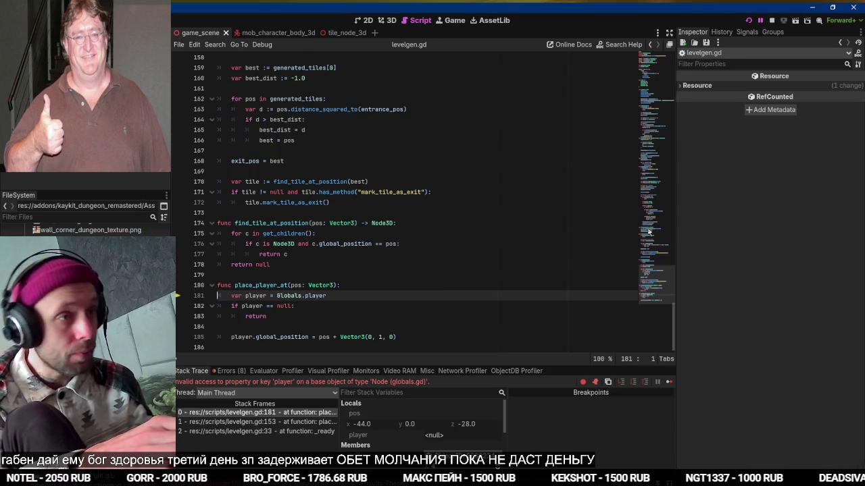
pyautogui.press('BackSpace')
pyautogui.press('BackSpace')
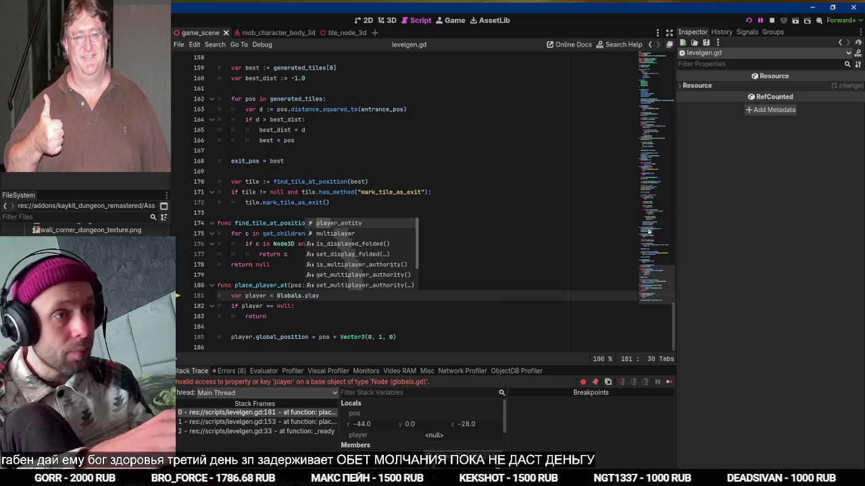
pyautogui.press('Return')
pyautogui.press('F5')
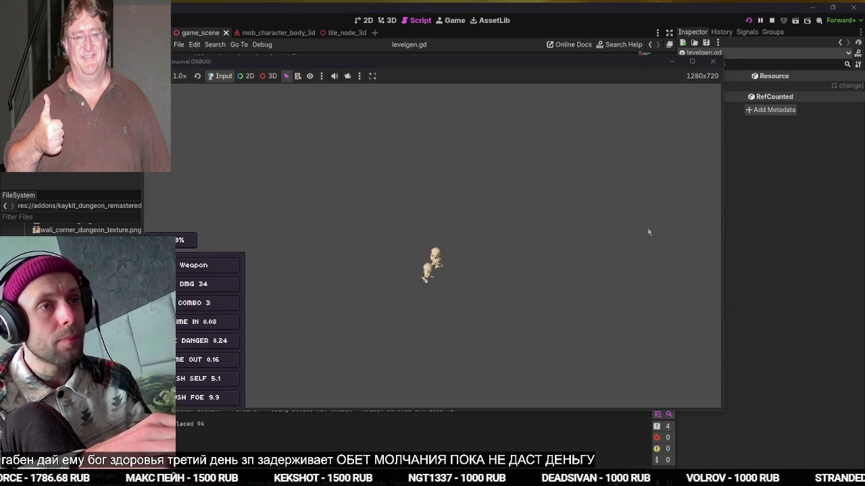
# Relaunch the game twice to test the level, then stop it with F8
pyautogui.press('F5')
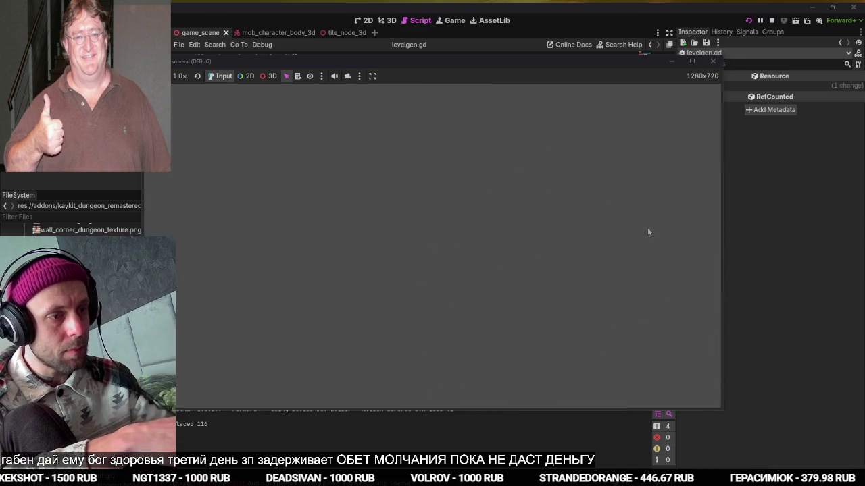
pyautogui.press('F5')
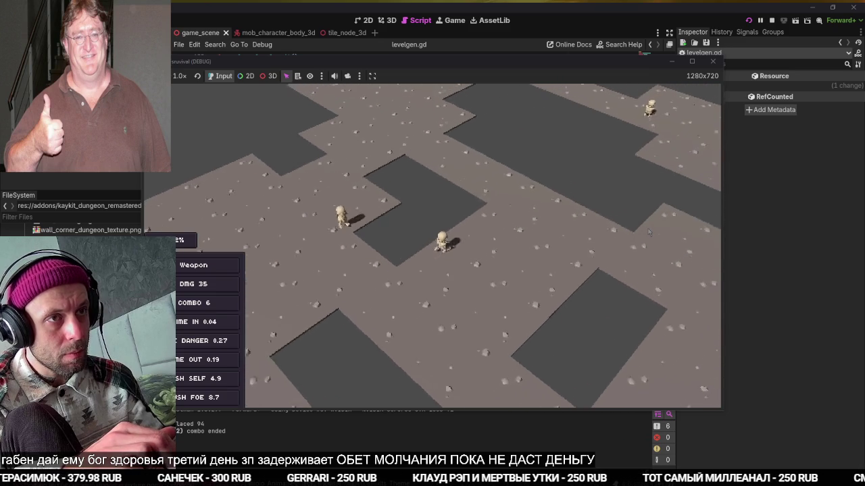
pyautogui.press('F8')
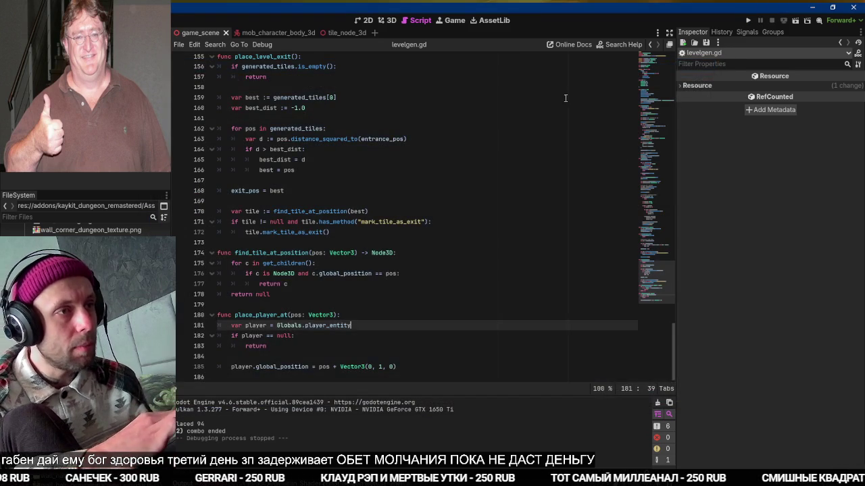
# Find the place_player_at call on line 153 and check where entrance_pos is used
pyautogui.scroll(1, 348, 245)
pyautogui.scroll(-1, 348, 245)
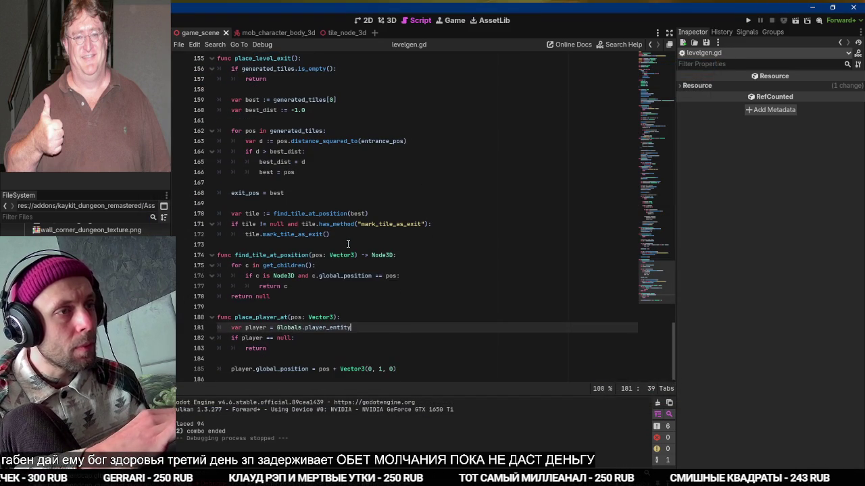
pyautogui.doubleClick(254, 315)
pyautogui.hotkey('ctrl', 'f')
pyautogui.press('Return')
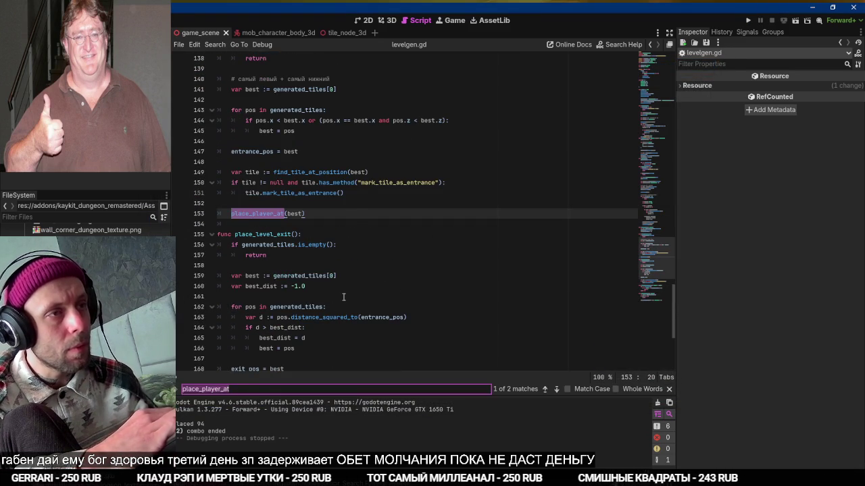
pyautogui.scroll(3, 344, 214)
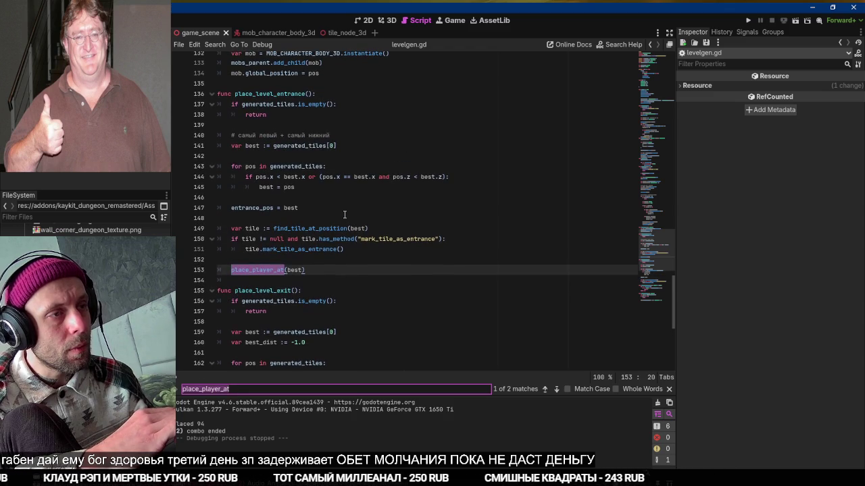
pyautogui.scroll(-2, 308, 261)
pyautogui.scroll(-2, 276, 290)
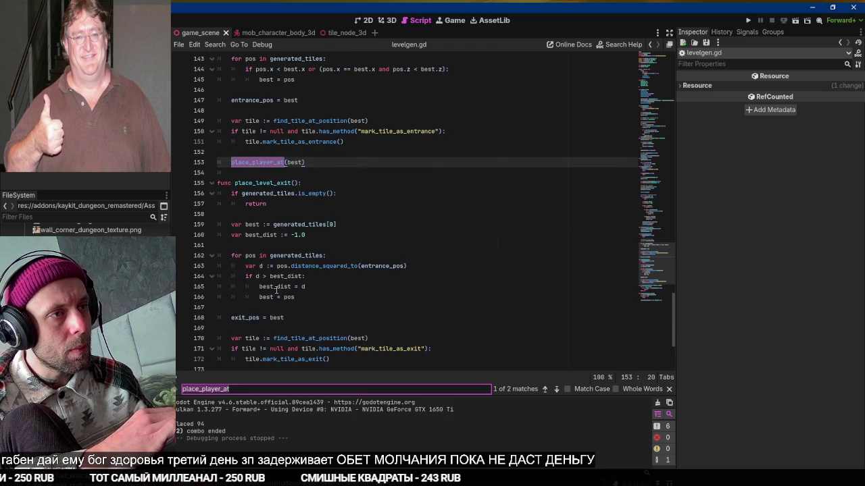
pyautogui.doubleClick(389, 265)
pyautogui.scroll(5, 390, 266)
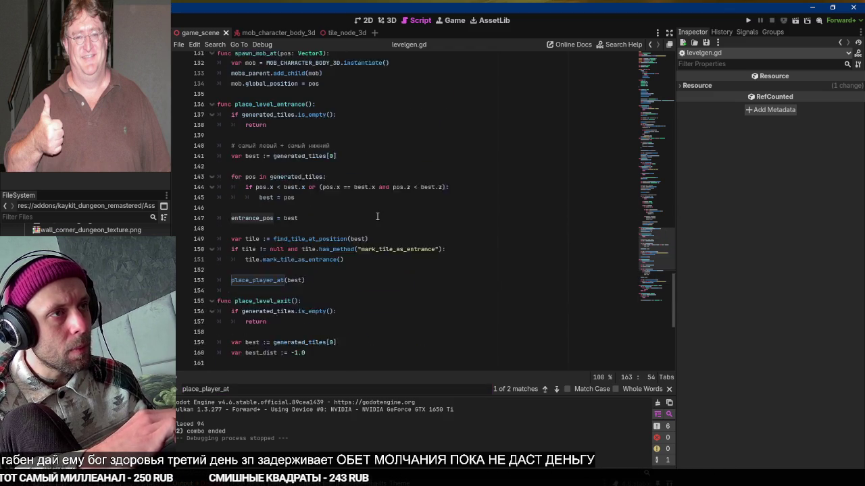
# Move spawn_mobs(randi_range(5,15)) below the place_level_entrance and place_level_exit calls in _ready
pyautogui.doubleClick(287, 130)
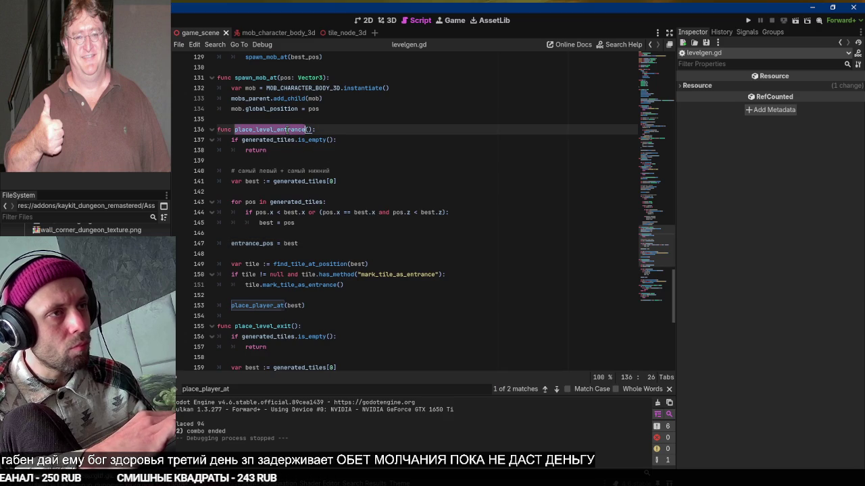
pyautogui.hotkey('ctrl', 'f')
pyautogui.press('Return')
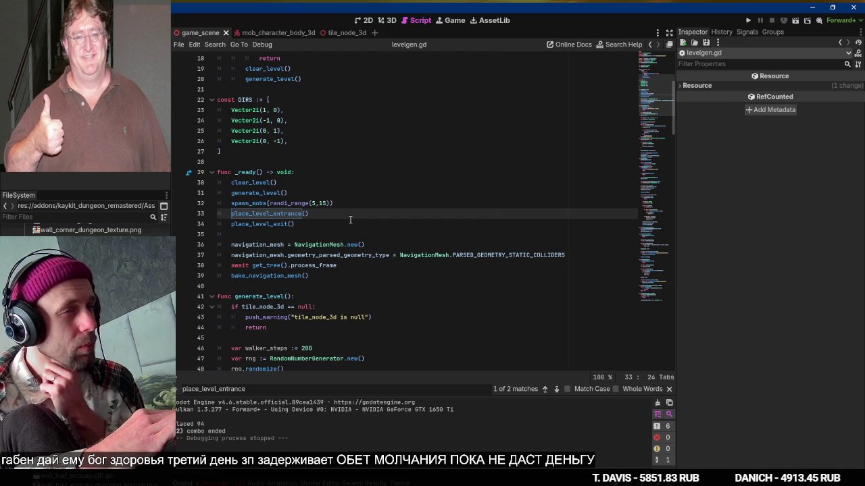
pyautogui.click(350, 202)
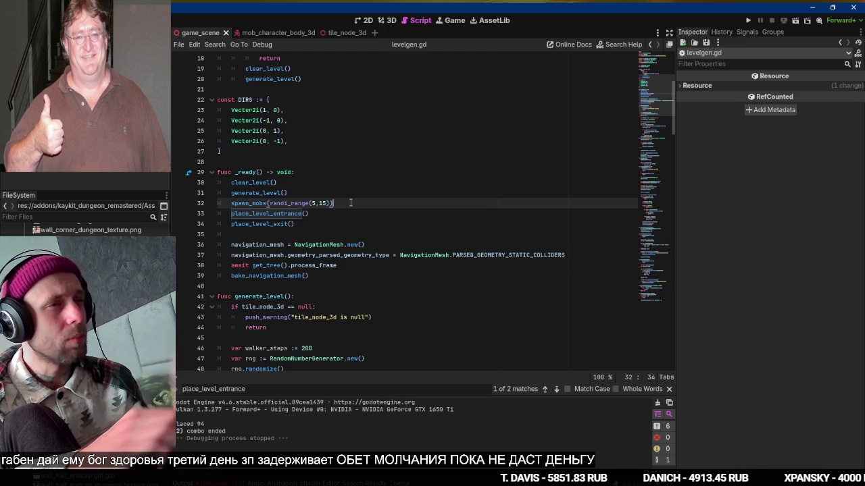
pyautogui.hotkey('alt', 'Down')
pyautogui.hotkey('alt', 'Down')
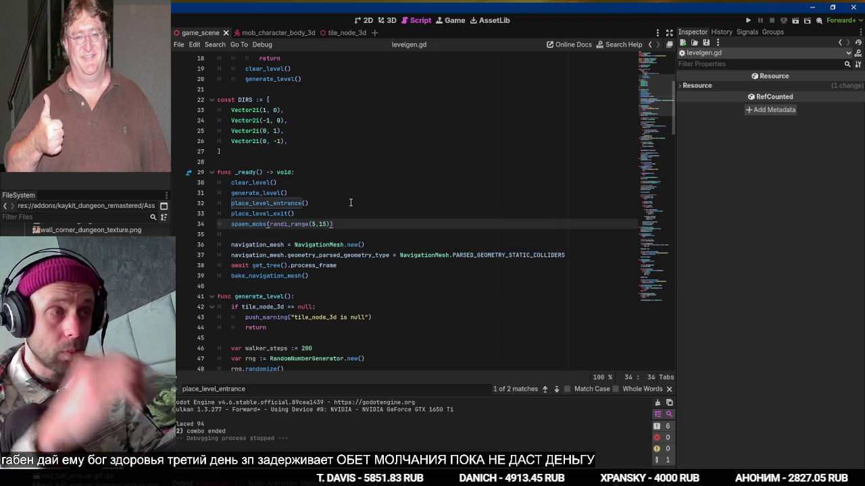
# Paste the reordered _ready code into the ChatGPT draft and begin a note 'стоверься в'
pyautogui.moveTo(314, 158); pyautogui.dragTo(334, 224)
pyautogui.hotkey('ctrl', 'c')
pyautogui.hotkey('alt', 'Tab')
pyautogui.press('super+space')
pyautogui.hotkey('ctrl', 'v')
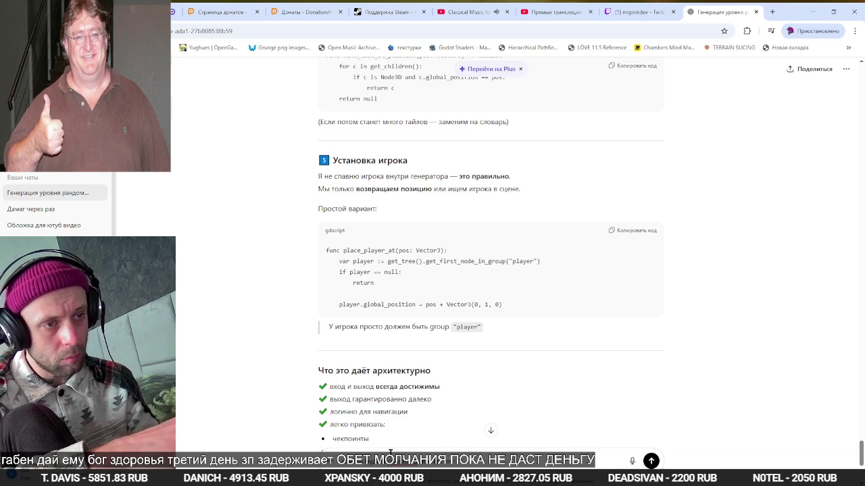
pyautogui.hotkey('ctrl', 'v')
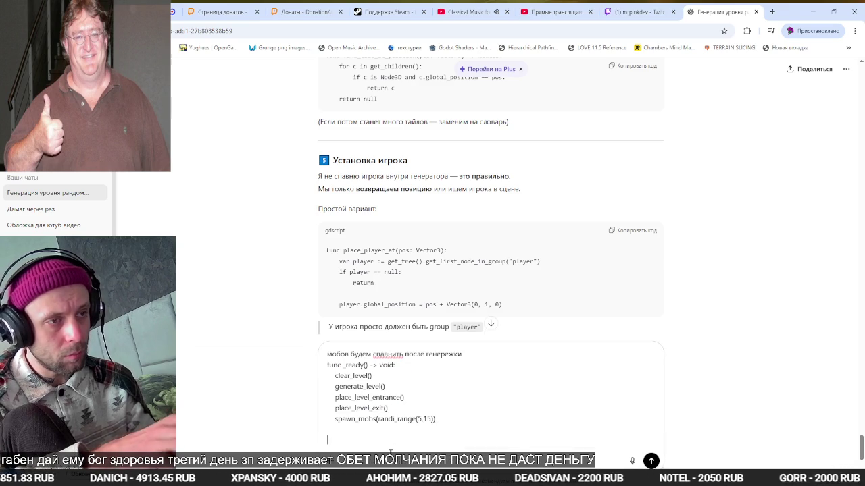
pyautogui.write('удостоверься в')
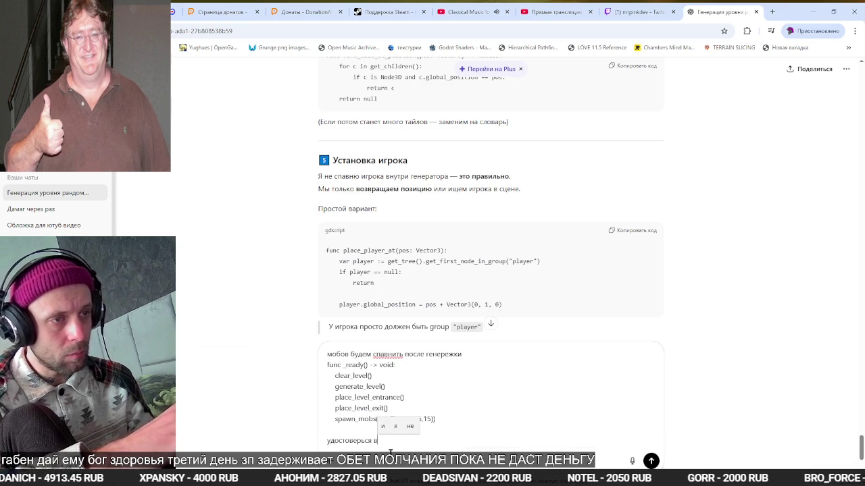
pyautogui.hotkey('alt', 'Tab')
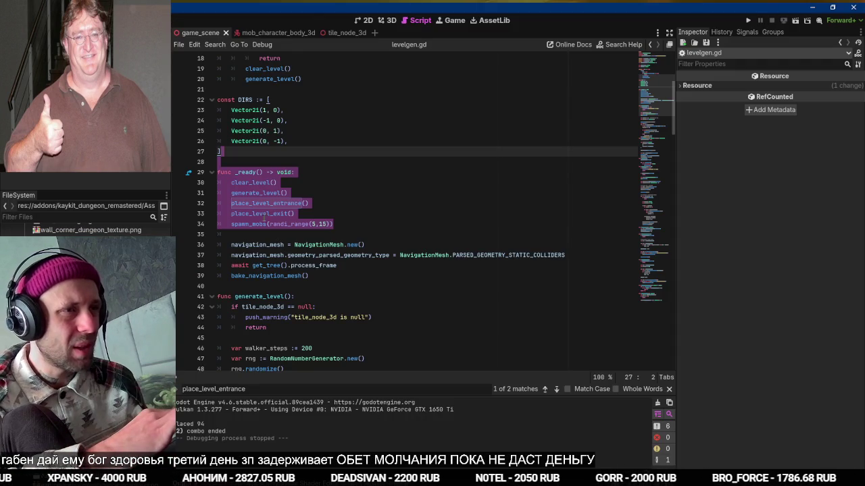
# Review spawn_mobs: random first mob, then each next at the tile farthest from earlier ones
pyautogui.scroll(-3, 280, 263)
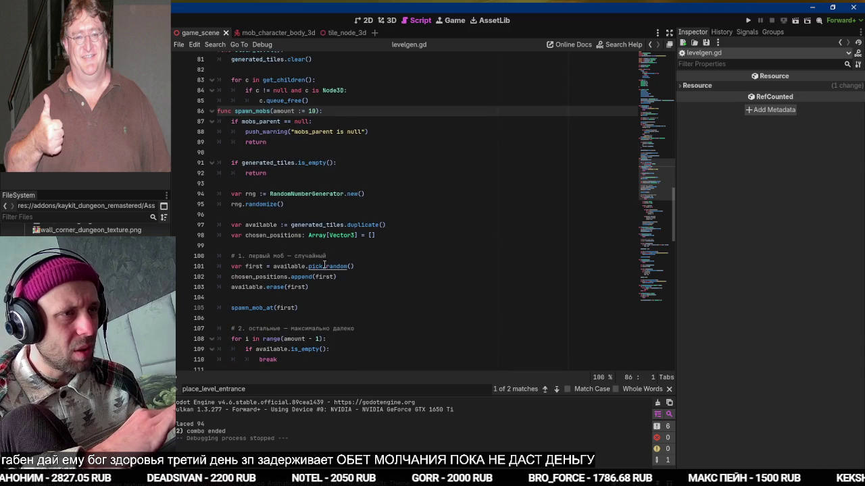
pyautogui.click(345, 226)
pyautogui.click(326, 266)
pyautogui.scroll(-1, 326, 266)
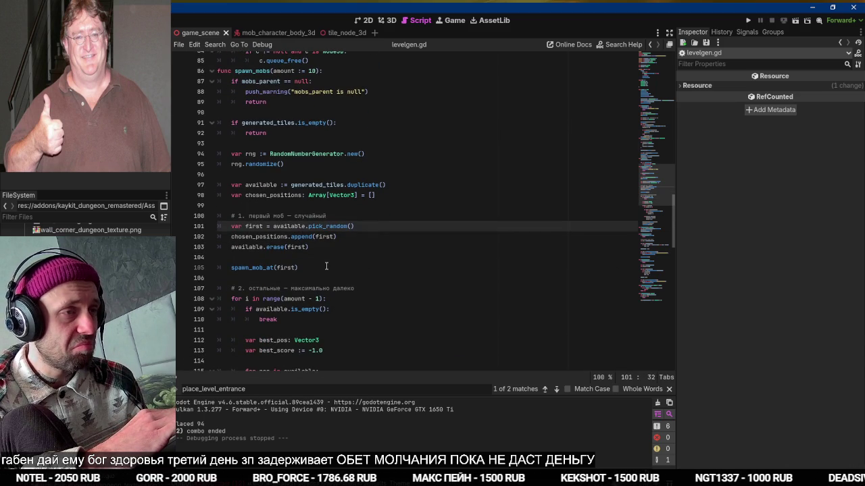
pyautogui.scroll(-4, 327, 266)
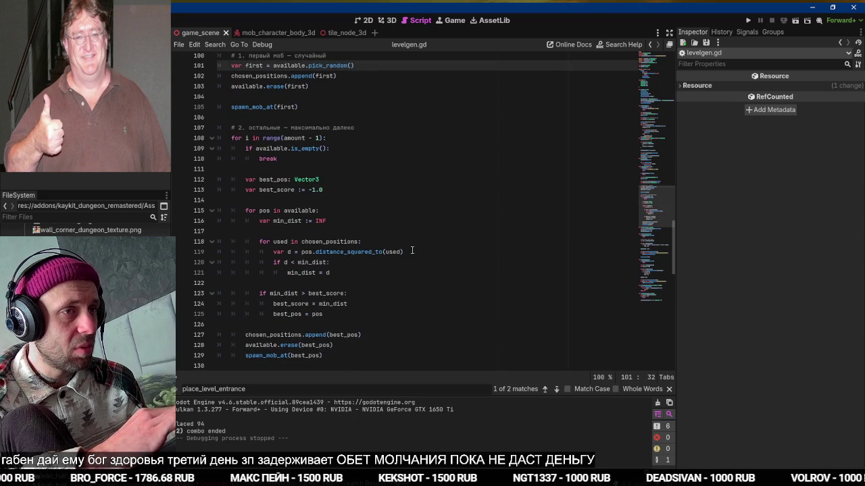
pyautogui.click(413, 252)
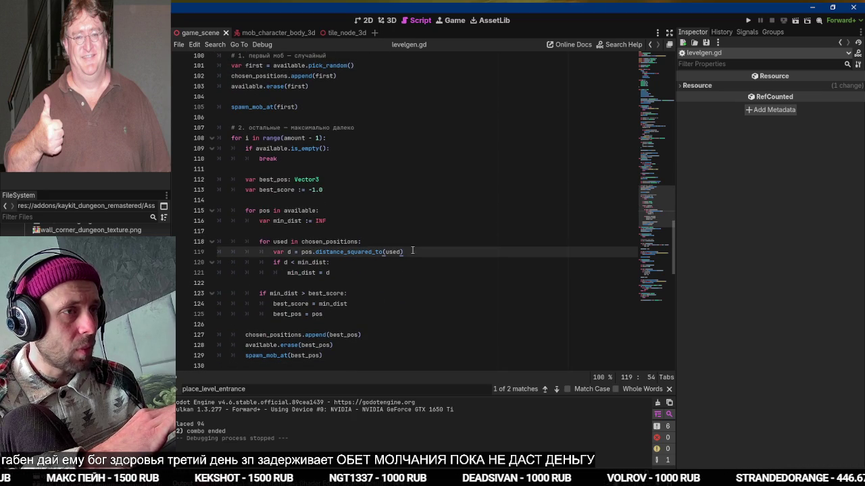
pyautogui.hotkey('alt', 'Tab')
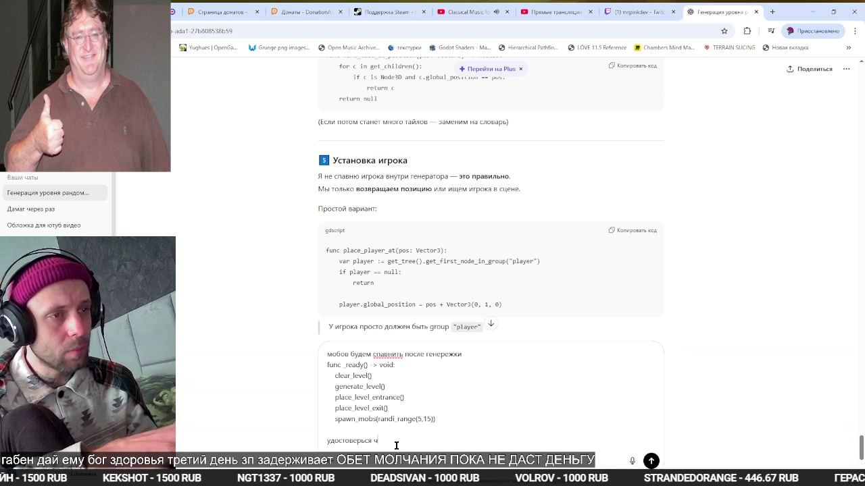
# Send ChatGPT the request that mobs never spawn within 10 metres of the dungeon entrance tile
pyautogui.write('то мобы н')
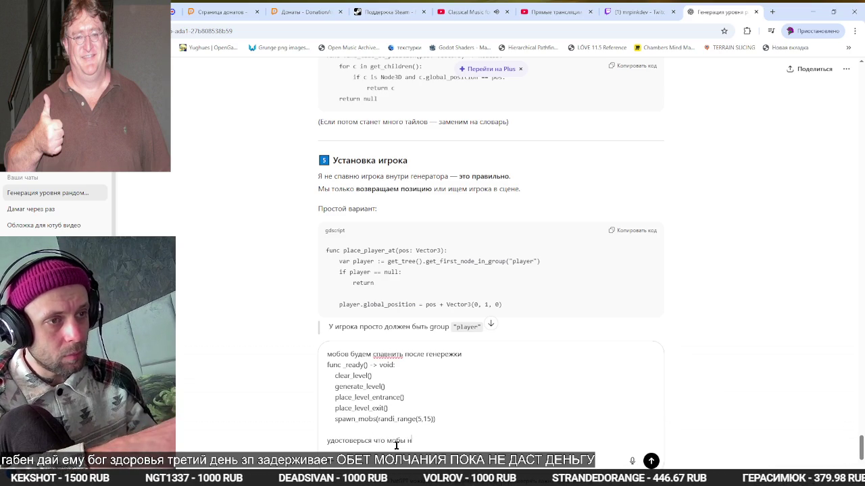
pyautogui.write('е спавнятся')
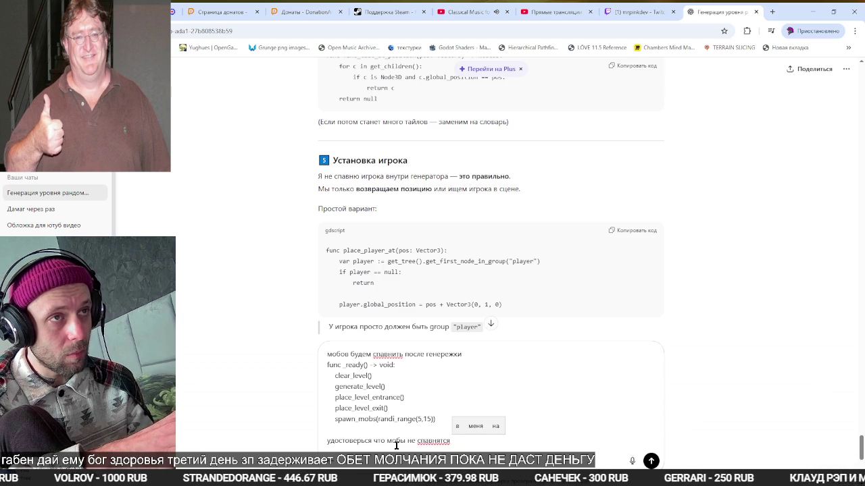
pyautogui.write('ближе ')
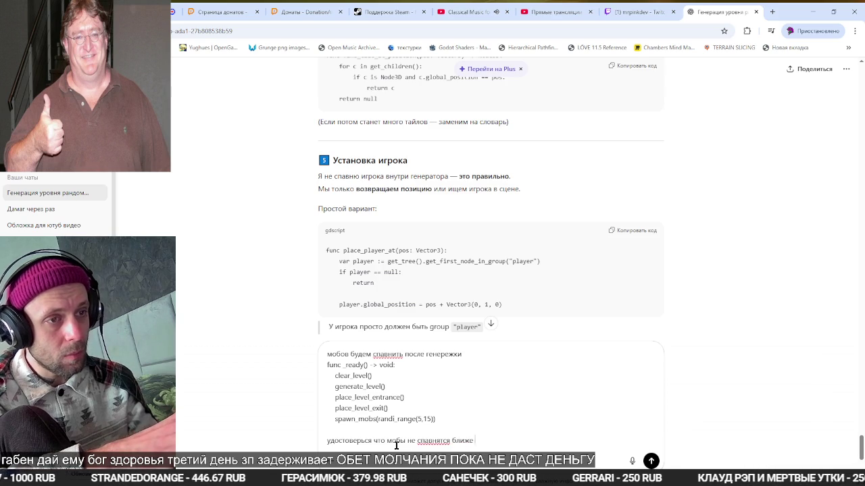
pyautogui.write('10 метров ')
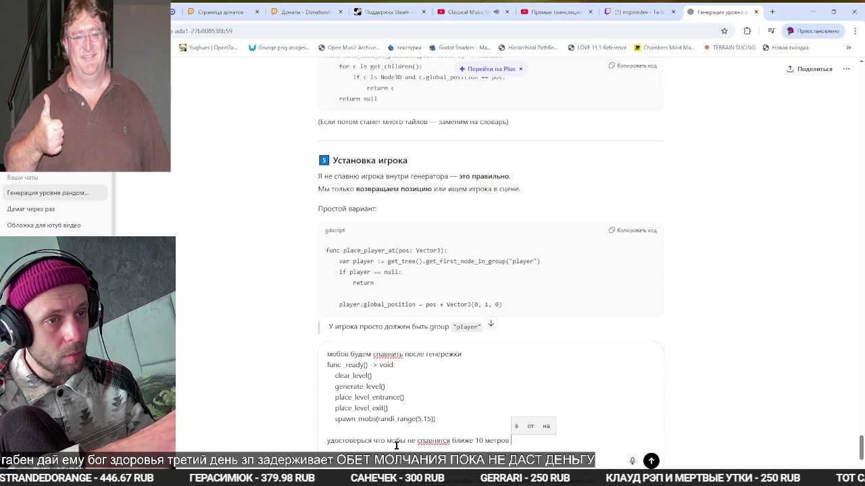
pyautogui.write('к айл')
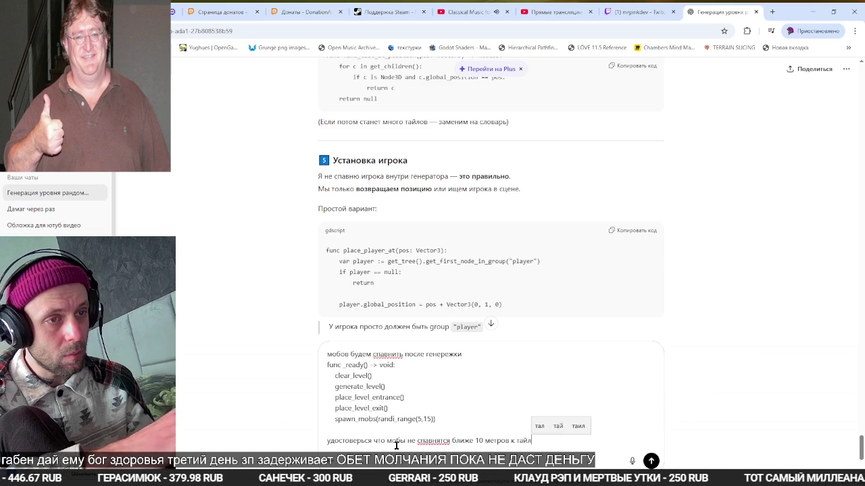
pyautogui.write('у найденного вх')
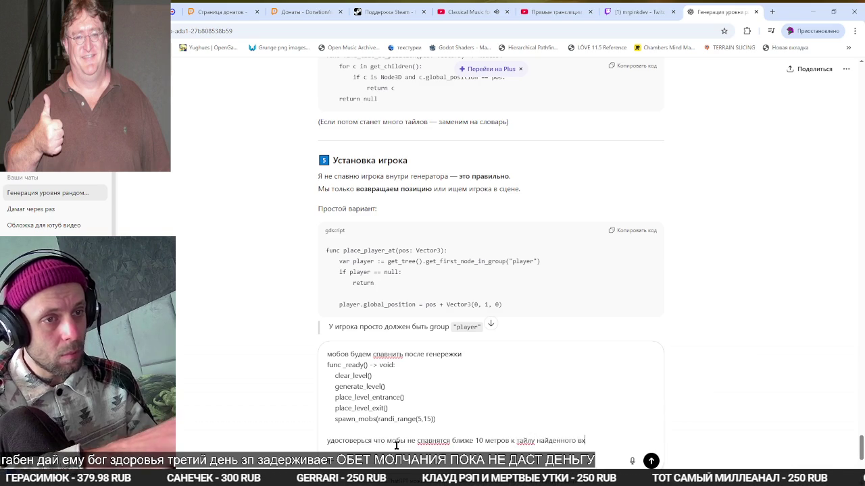
pyautogui.write('ода ВХОДА')
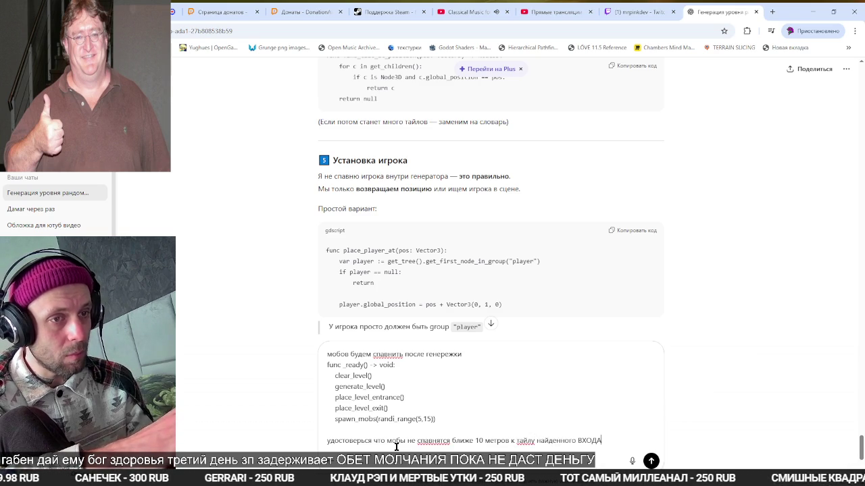
pyautogui.write(' в данж ()')
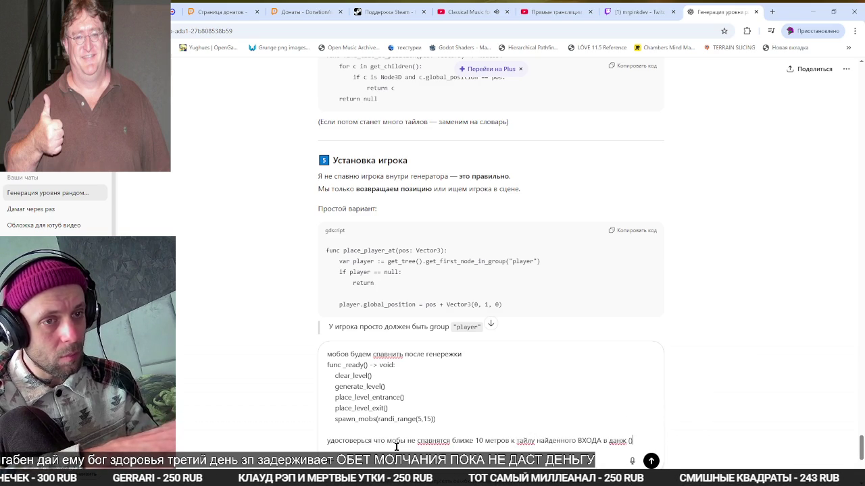
pyautogui.write('е будет ста')
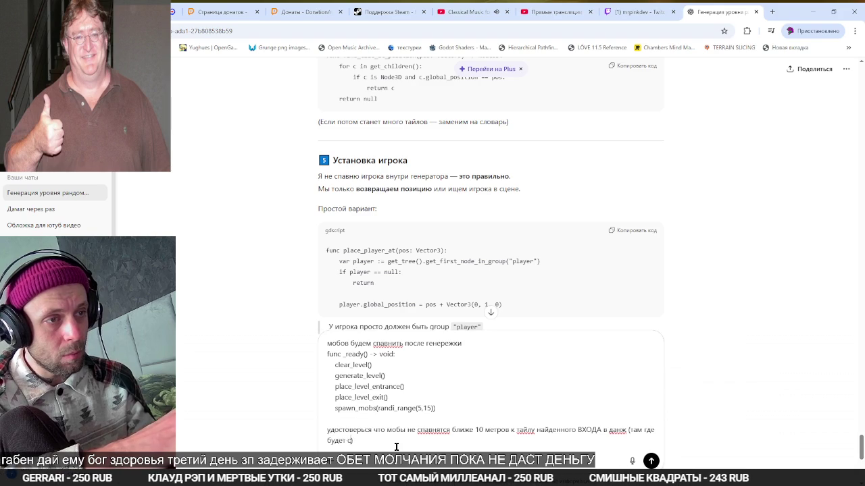
pyautogui.write('ртовать')
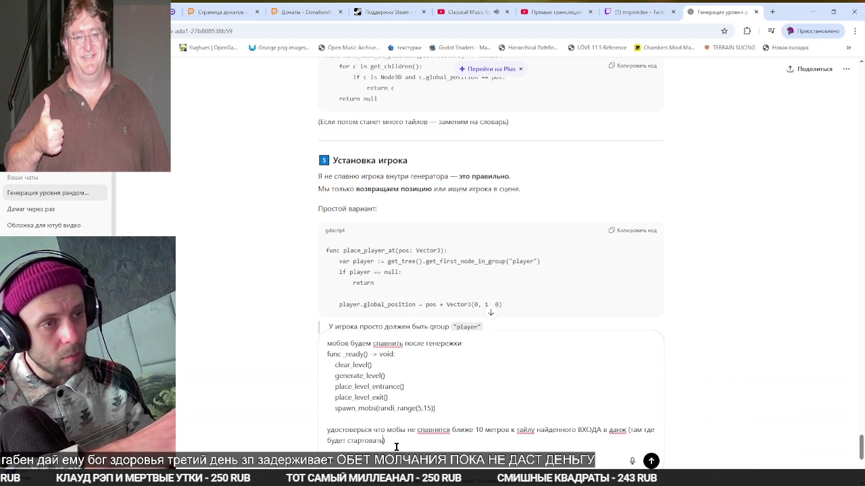
pyautogui.write('к')
pyautogui.press('Return')
pyautogui.hotkey('alt', 'Tab')
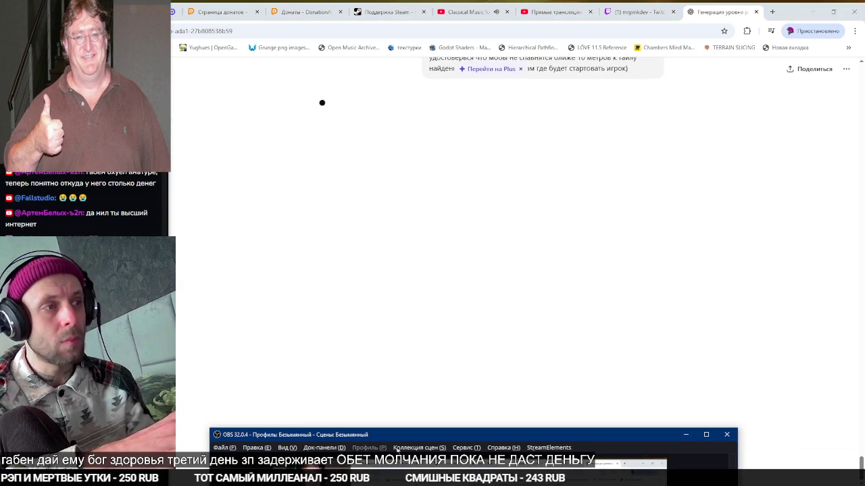